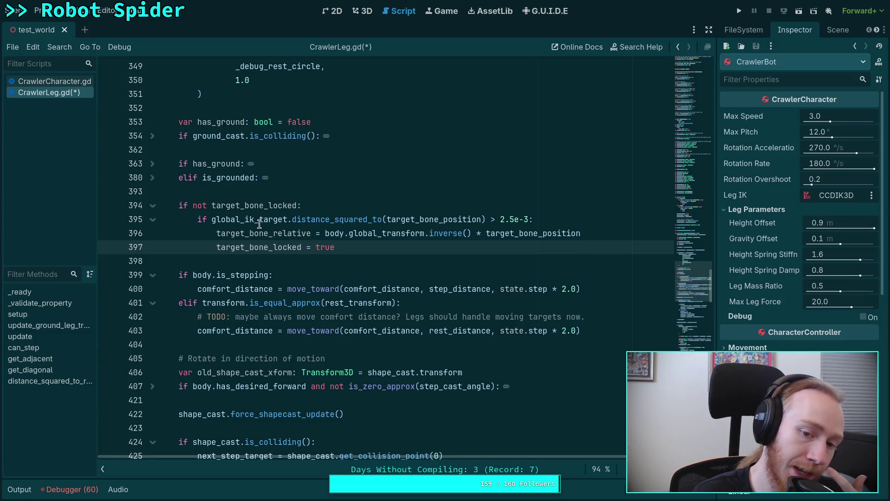
Step: Open a single new indented line 398 right after 'target_bone_locked = true' on line 397
left_click(368, 233)
left_click(401, 242)
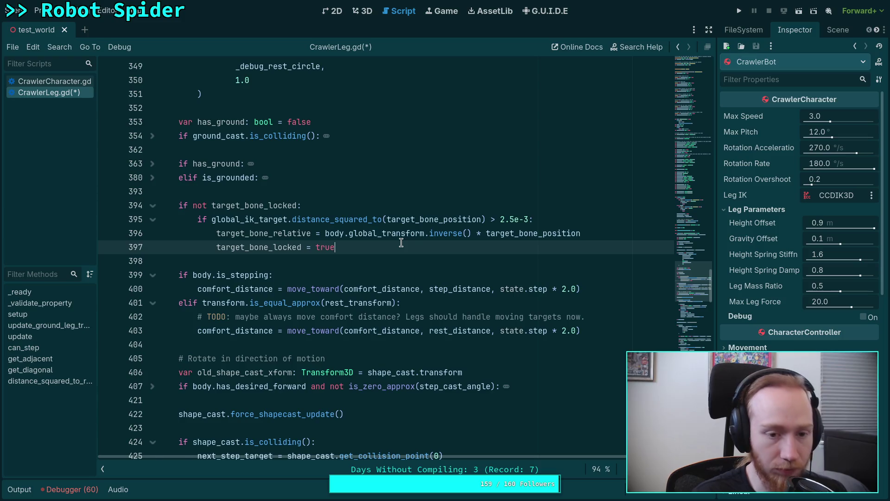
key("Return")
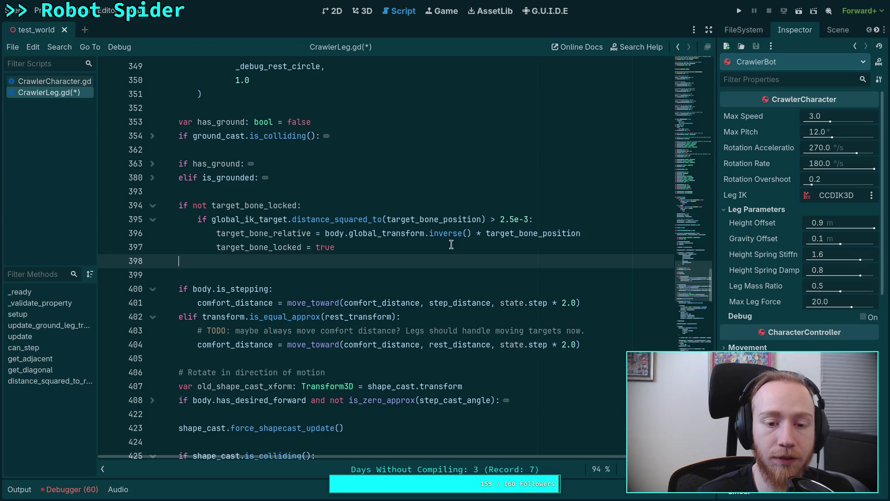
left_click(468, 242)
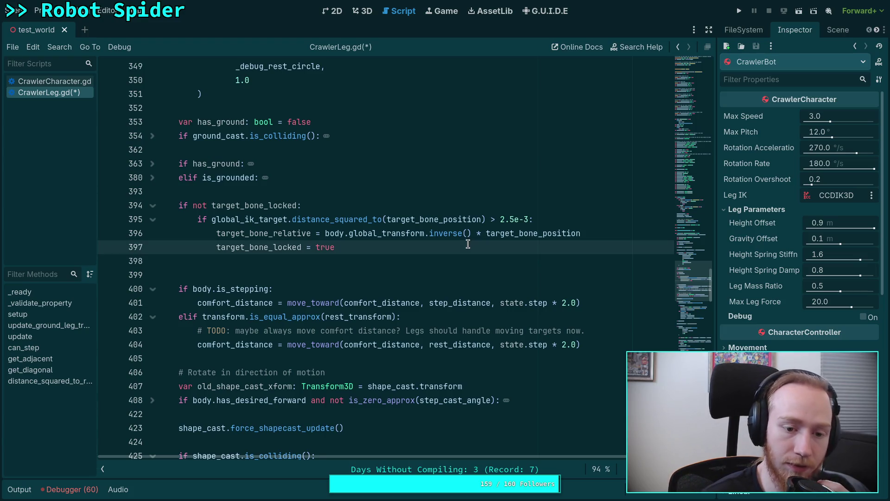
left_click(327, 263)
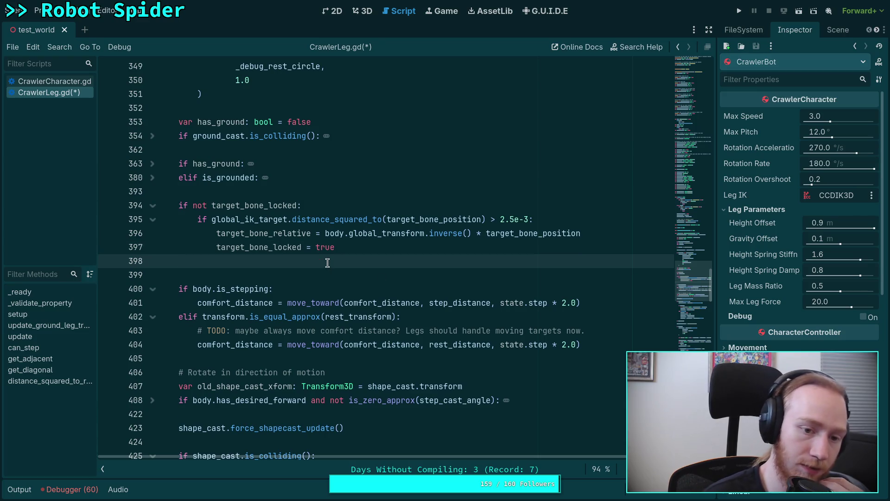
key("BackSpace")
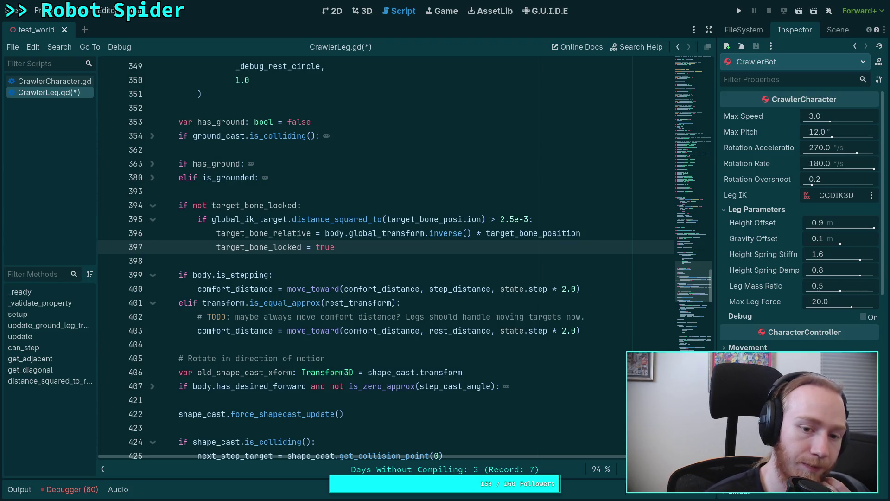
key("Return")
Step: Write 'elif global_ik_target' on line 398, completing global_ik_target from autocomplete
type("else:")
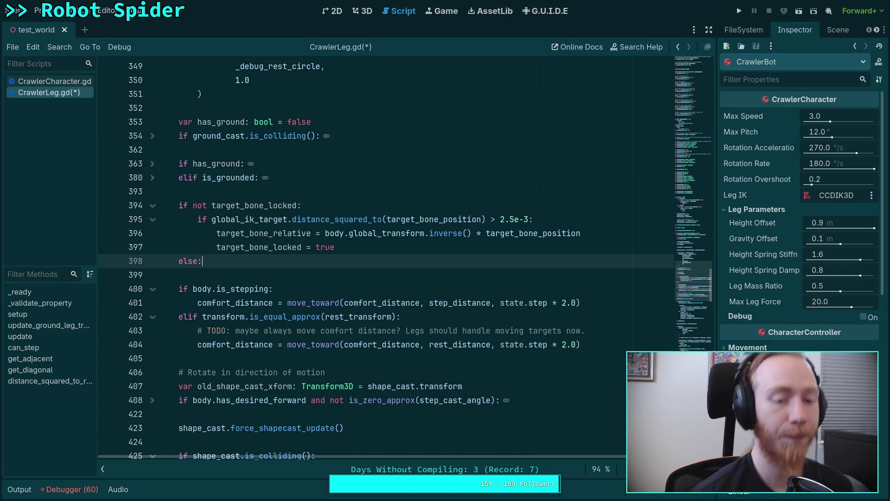
key("Left")
key("BackSpace")
key("BackSpace")
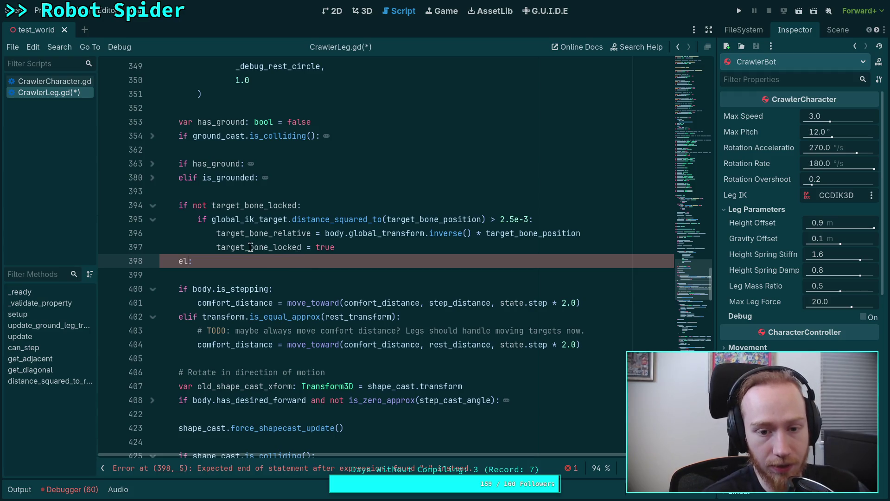
type("if glo")
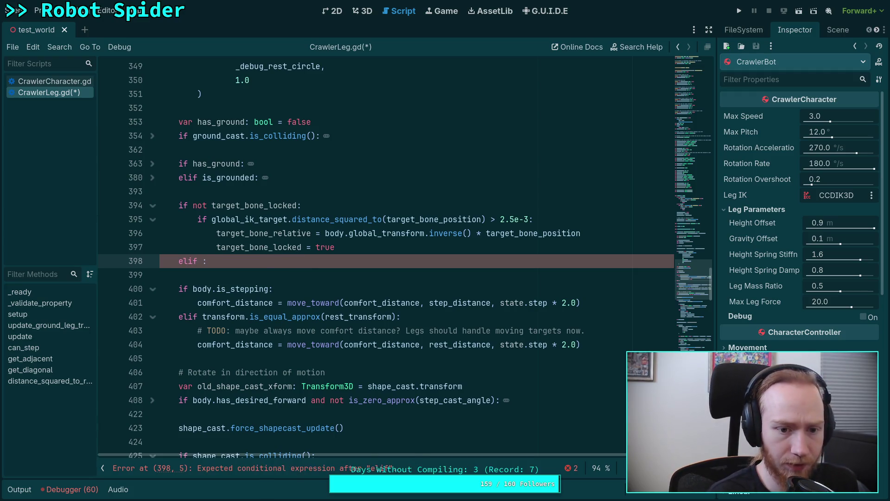
key("Down")
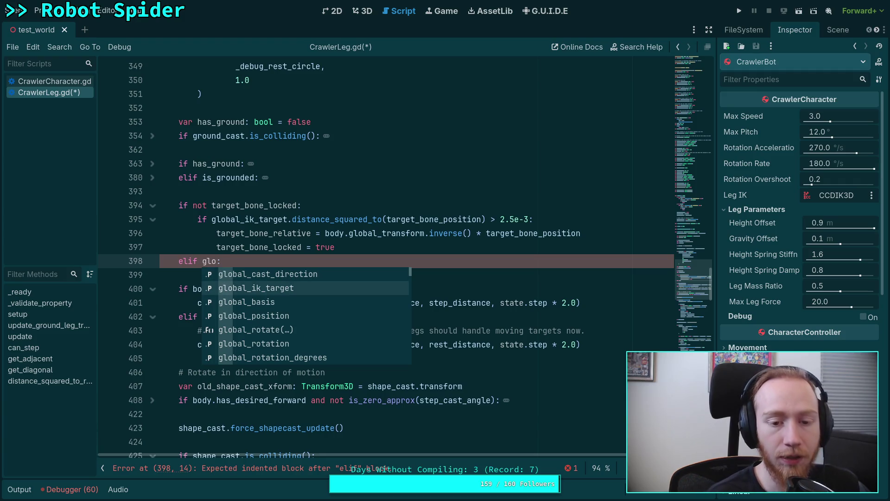
key("Return")
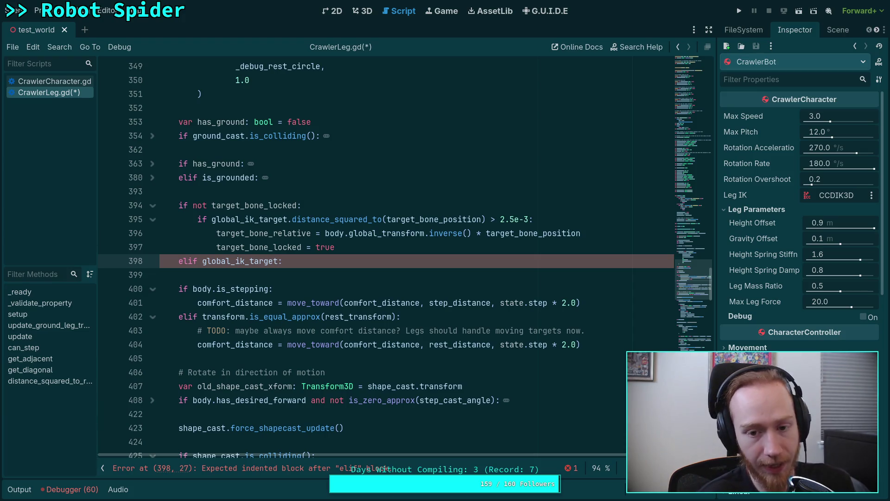
left_click(620, 234)
scroll(633, 245, "up", 2)
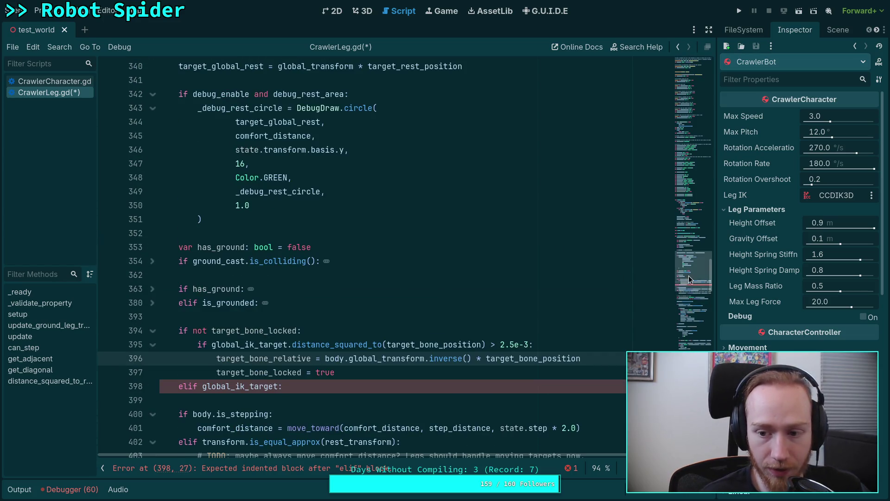
Step: Add 'var target_lock_distance: float = 0.0' on line 164 below the target_bone_locked declaration
left_click_drag(689, 276, 699, 222)
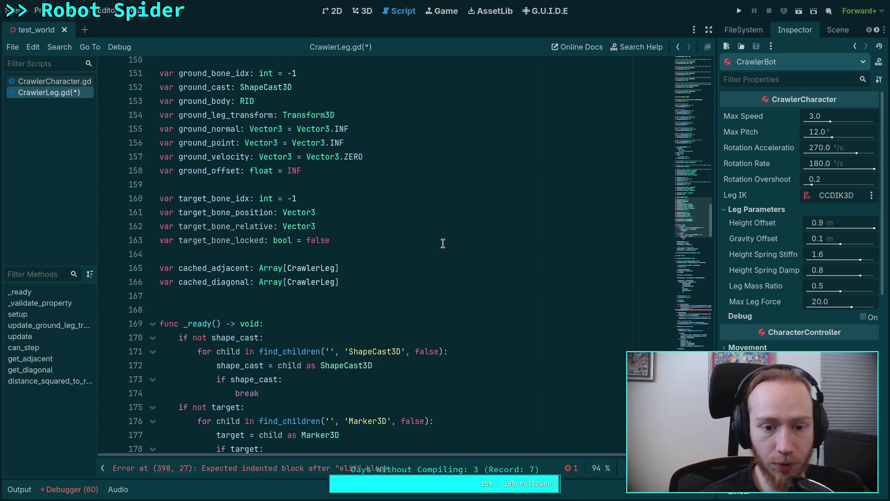
left_click(426, 241)
key("Return")
type("var ")
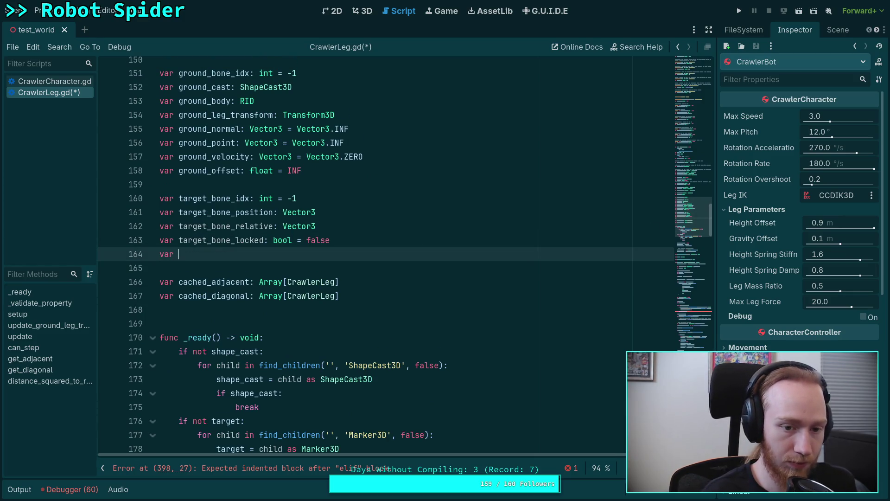
type("target_")
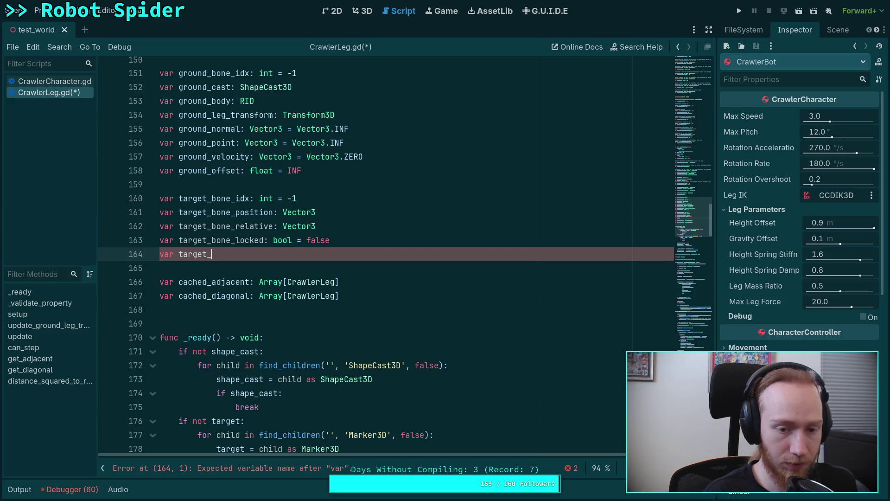
type("lock_")
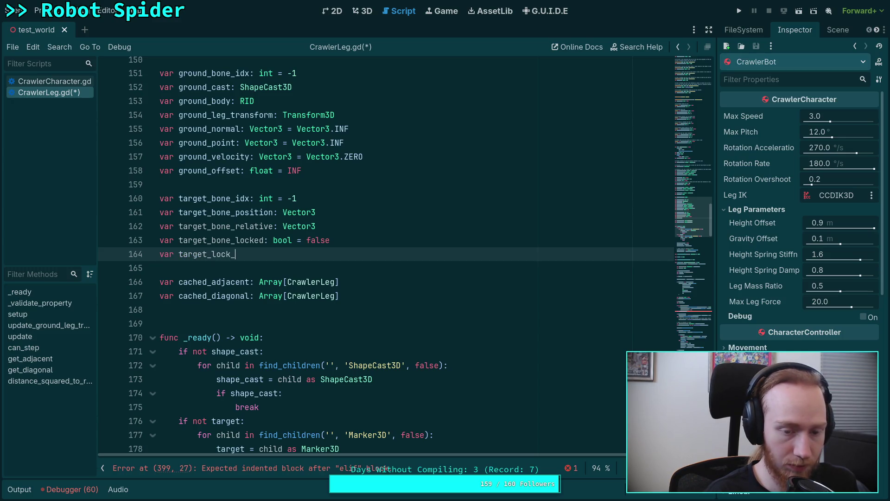
type("distance: i")
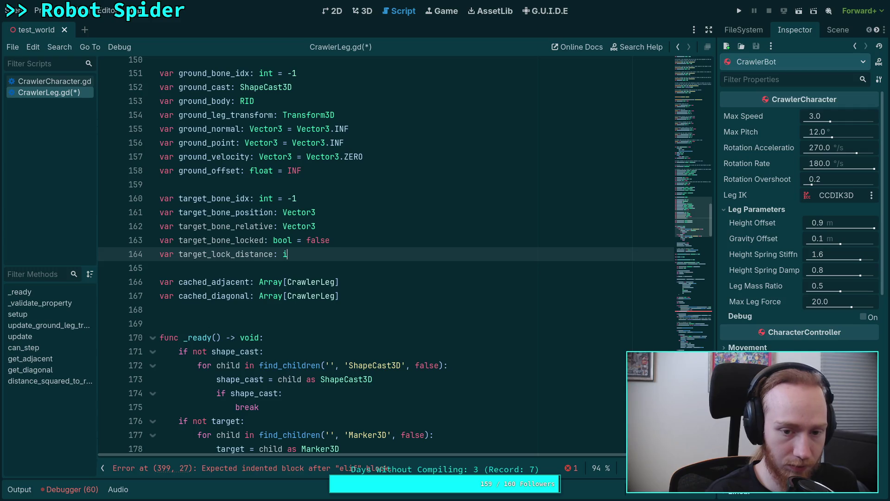
key("BackSpace")
type("float = 0.0")
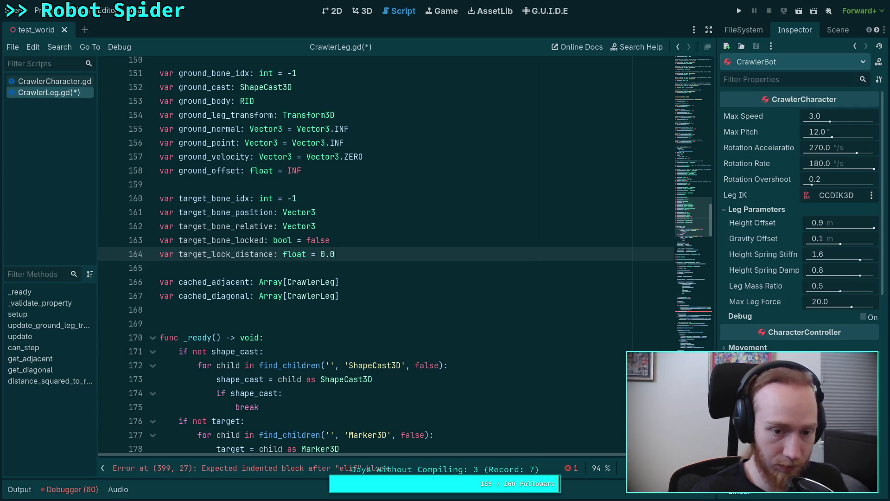
scroll(385, 255, "down", 8)
scroll(439, 256, "down", 20)
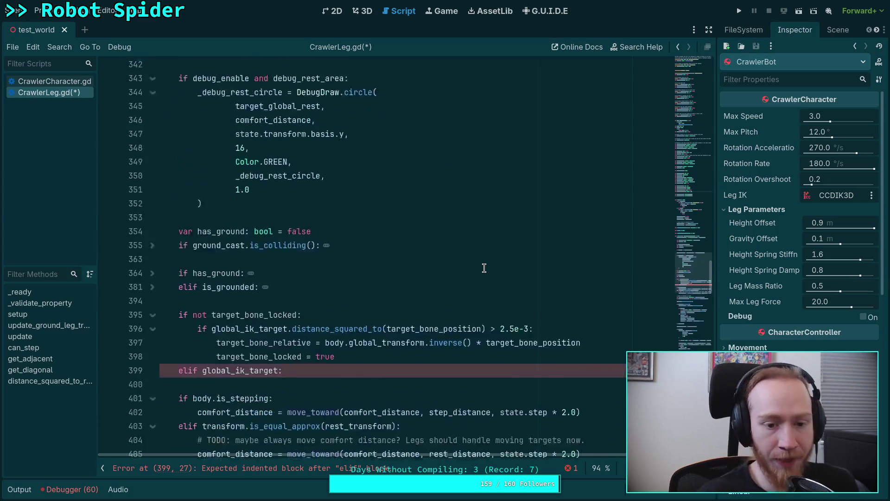
Step: Insert 'target_lock_distance = target_bone_position.distance_squared_to(target_global_rest)' above 'target_bone_locked = true'
left_click(439, 256)
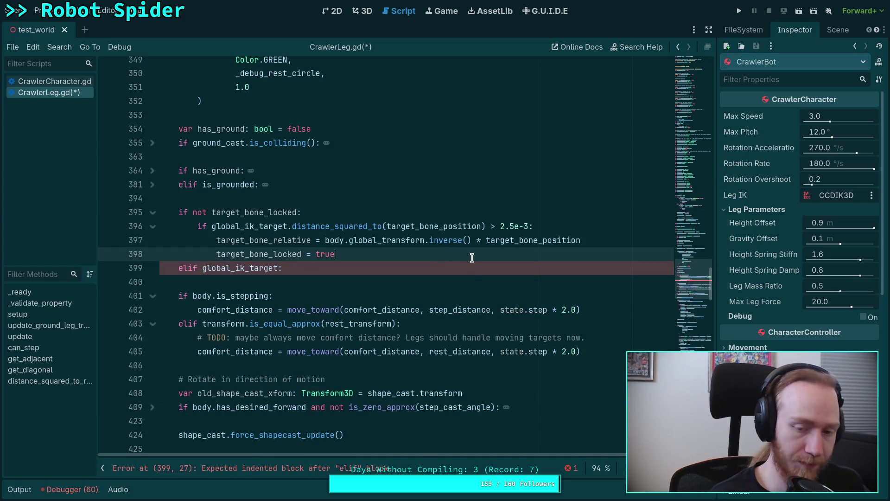
key("ctrl+shift+Return")
type("target_l")
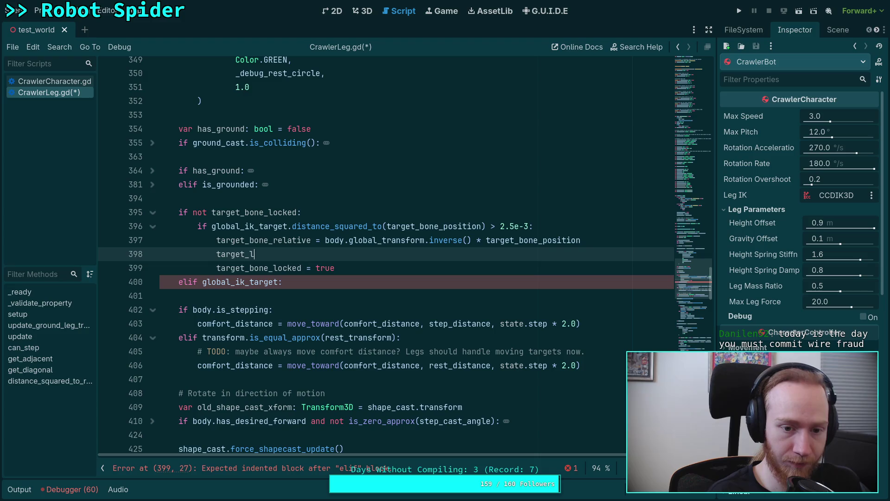
type("oc")
key("Return")
type("=")
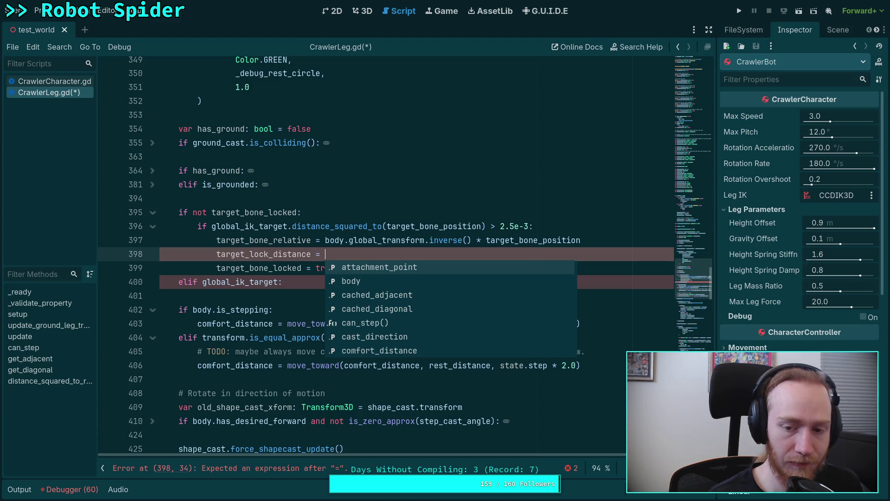
type("target_bone_position")
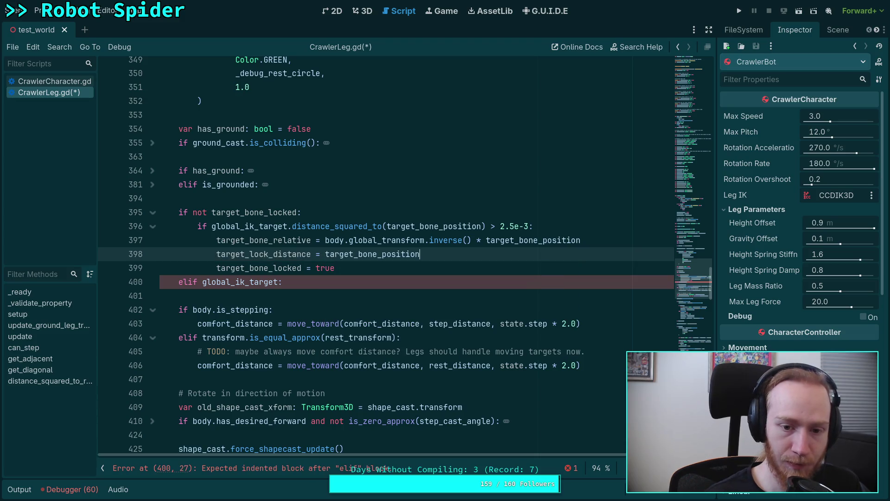
type(".d")
key("Down")
key("Return")
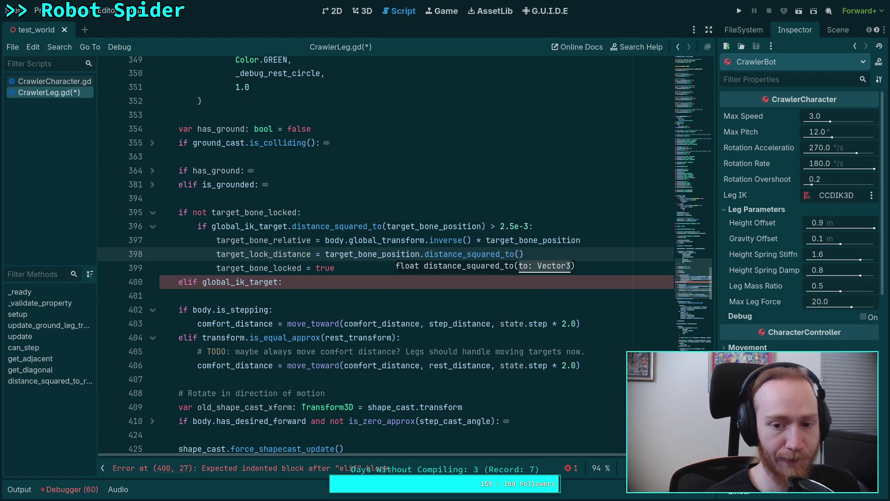
type("global_")
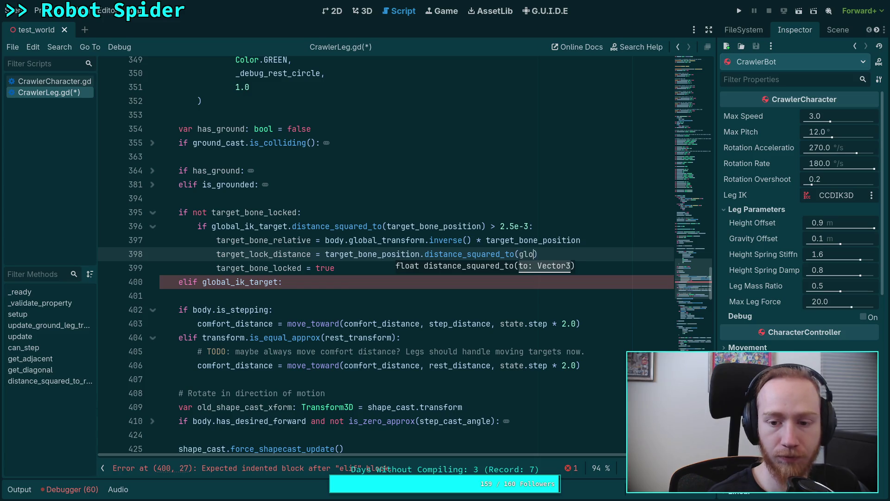
key("Down")
key("Down")
key("Down")
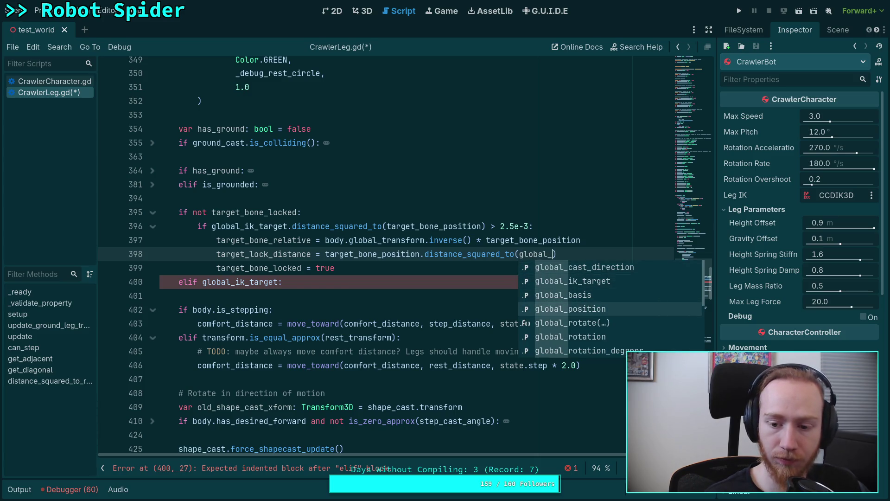
type("rest")
key("Return")
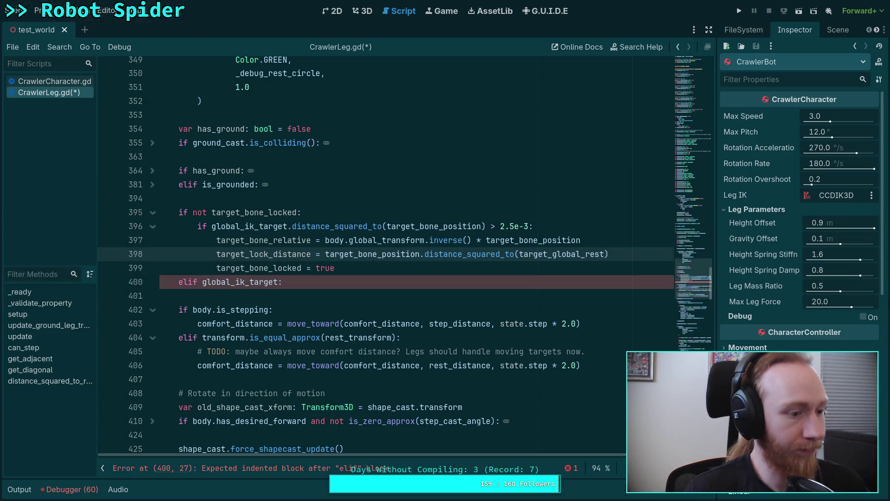
left_click(485, 279)
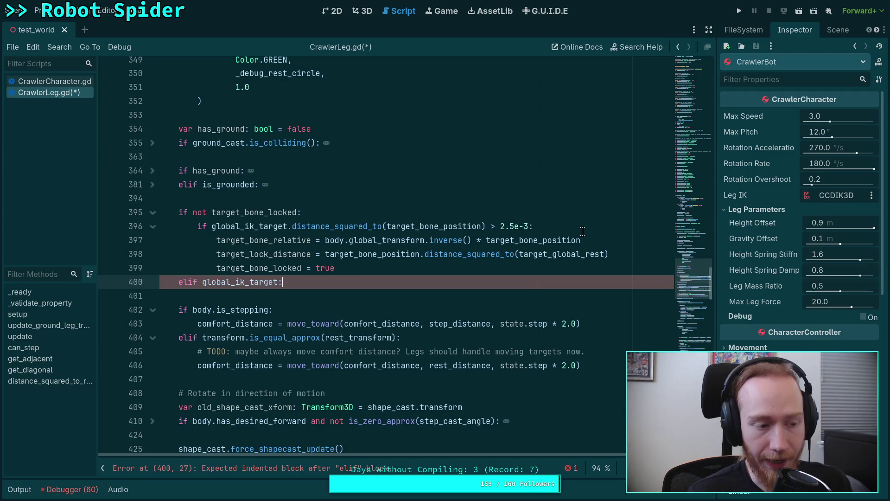
scroll(492, 264, "up", 10)
scroll(482, 273, "down", 2)
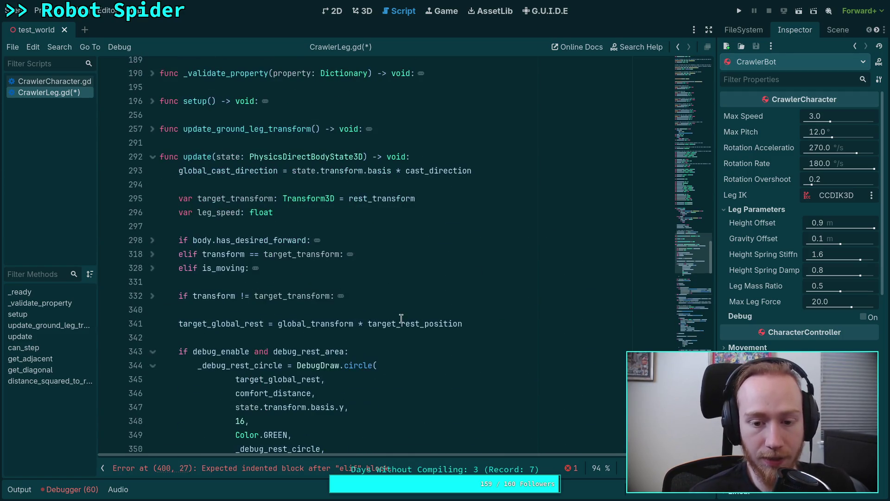
double_click(406, 323)
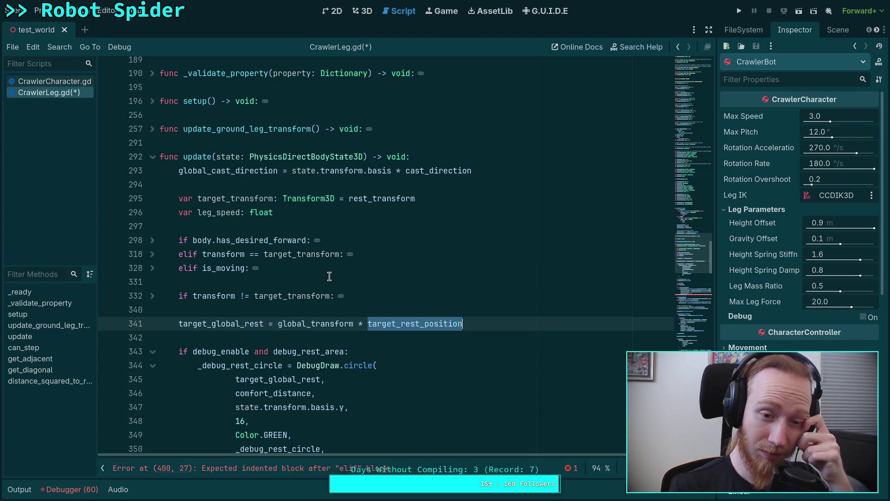
scroll(344, 301, "down", 8)
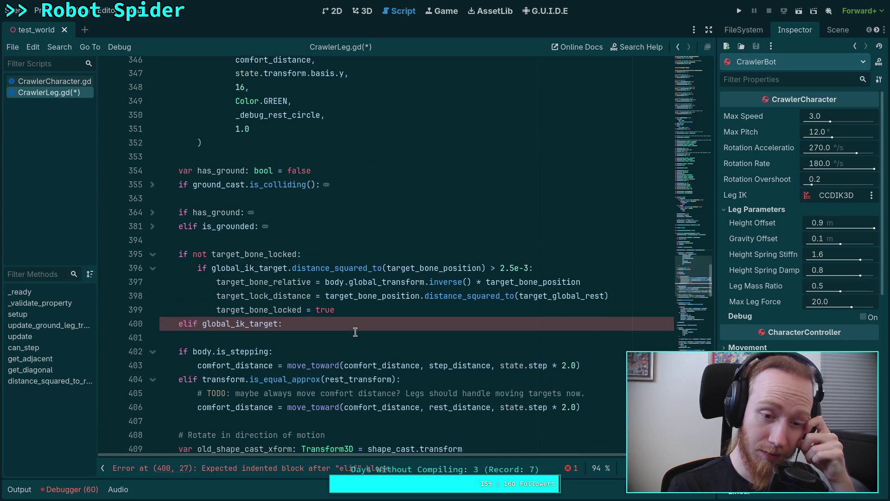
scroll(355, 332, "down", 5)
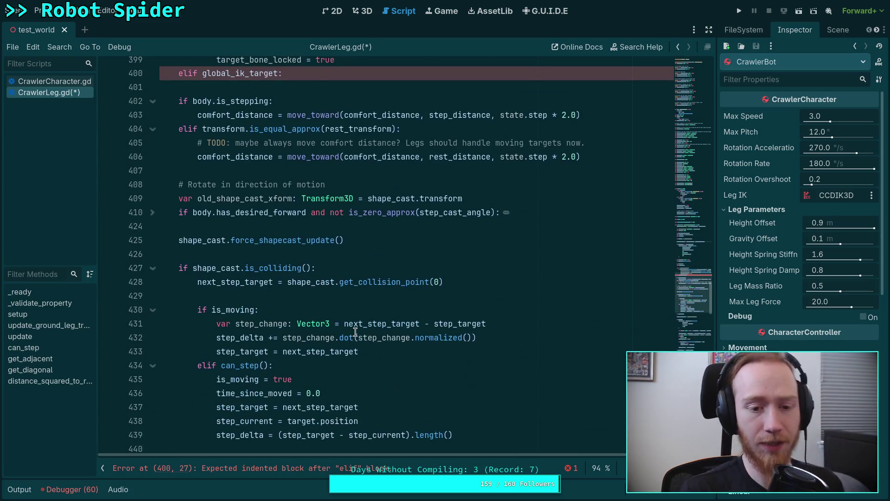
double_click(214, 241)
left_click(152, 212)
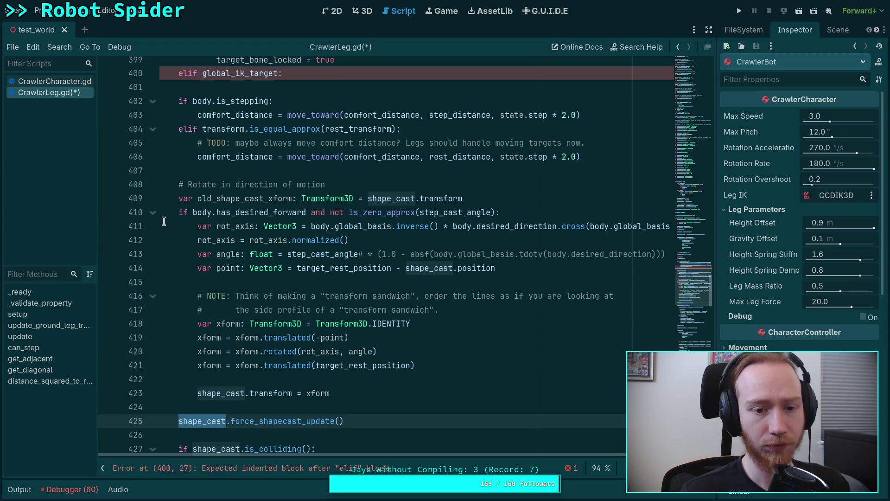
scroll(144, 214, "down", 3)
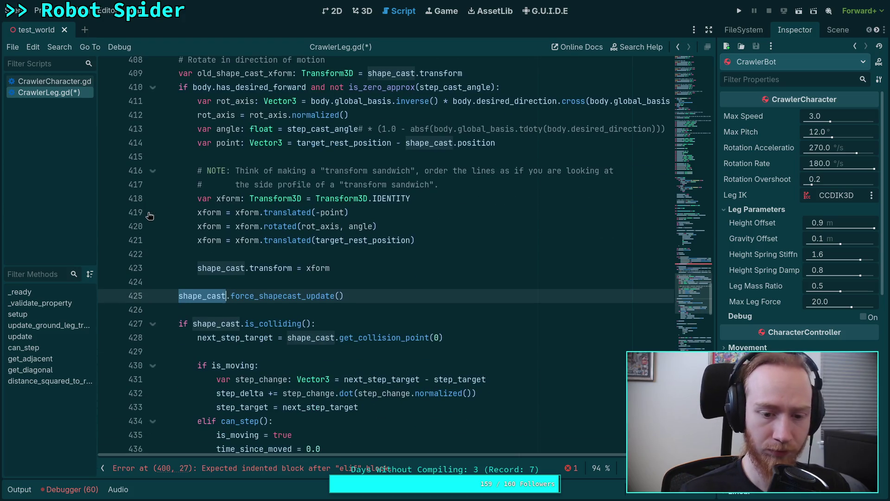
scroll(258, 242, "up", 2)
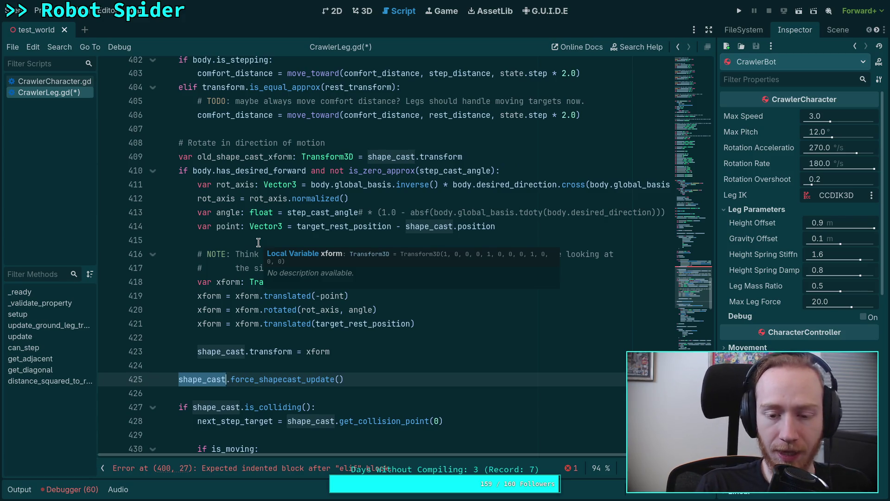
left_click(152, 170)
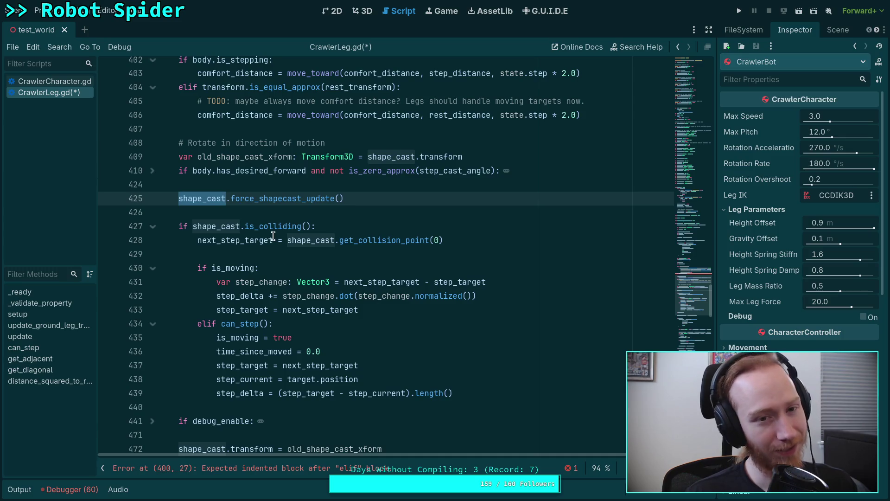
scroll(274, 236, "up", 2)
scroll(274, 236, "down", 20)
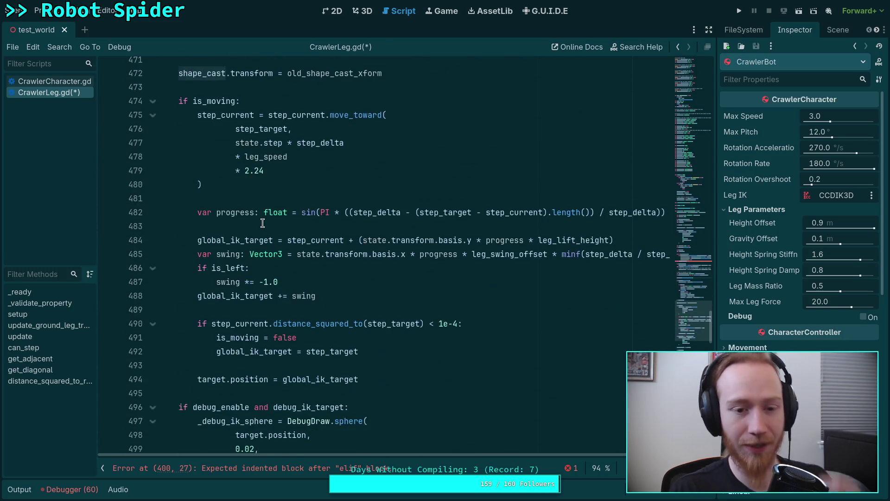
scroll(263, 223, "up", 9)
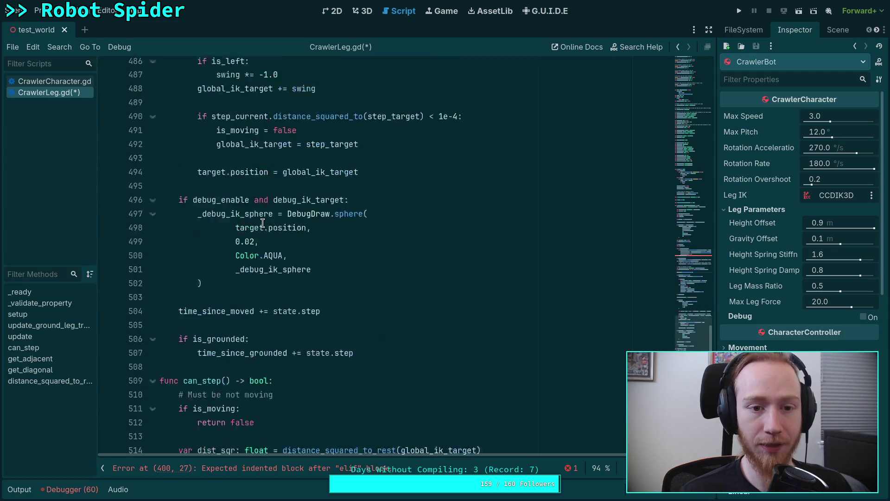
scroll(326, 289, "up", 20)
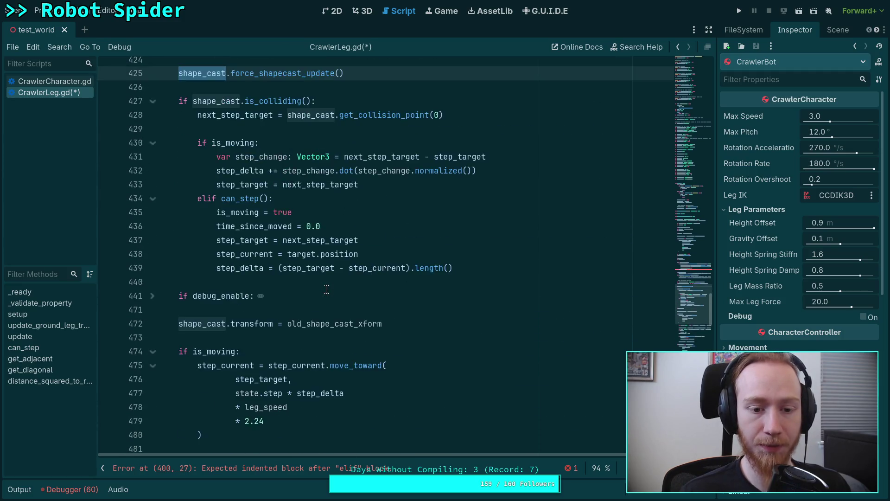
scroll(327, 290, "up", 6)
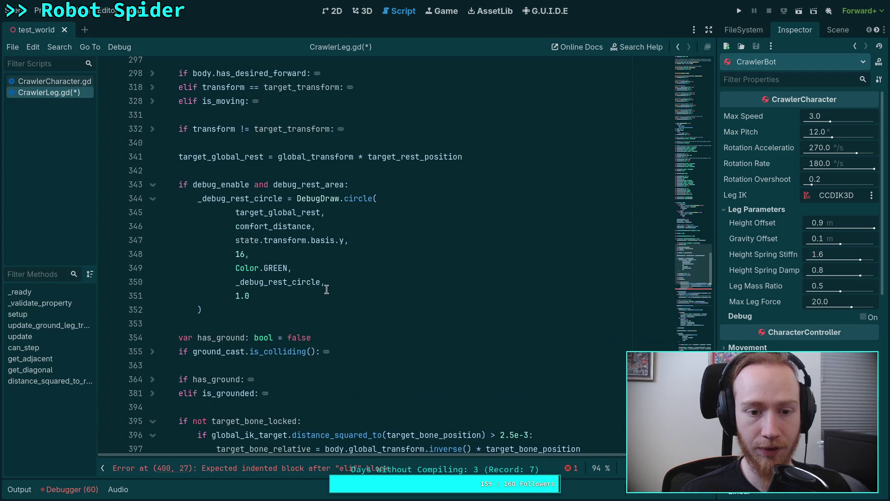
scroll(314, 287, "up", 3)
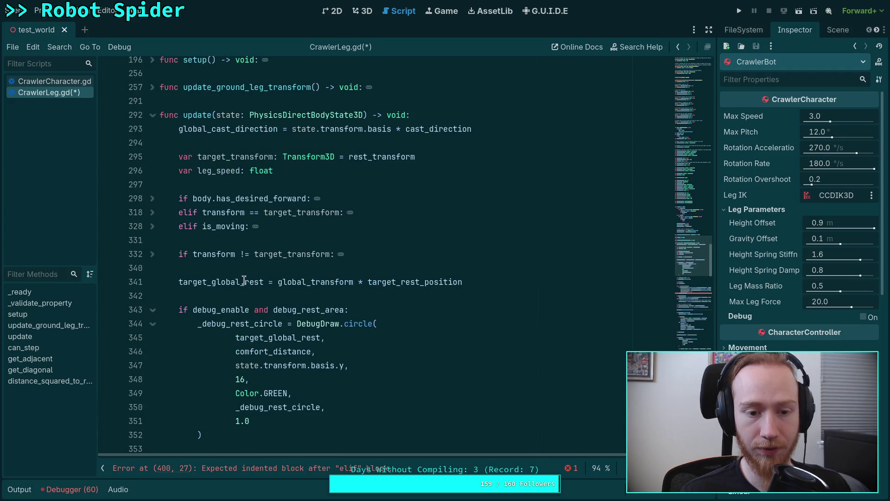
scroll(165, 275, "down", 2)
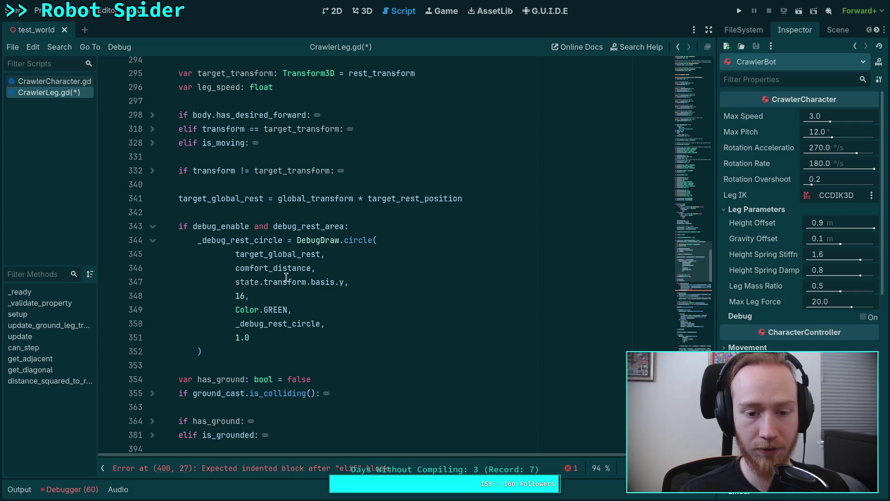
double_click(292, 255)
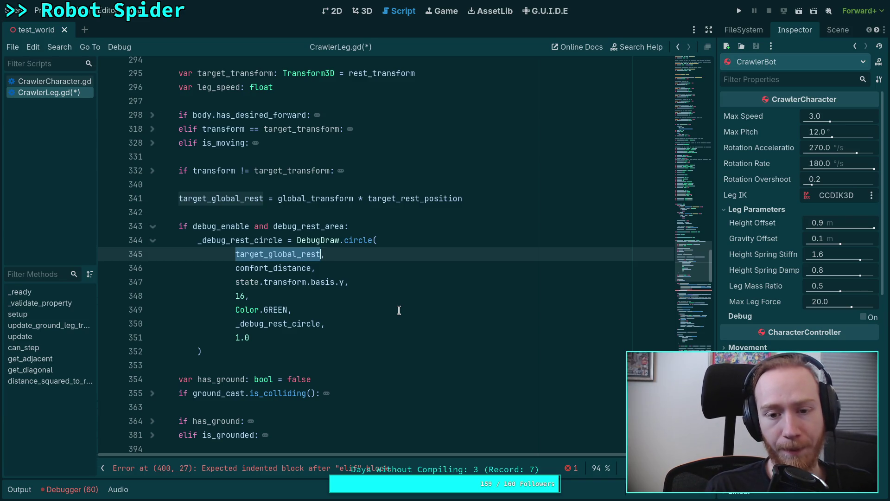
double_click(420, 198)
scroll(432, 242, "up", 4)
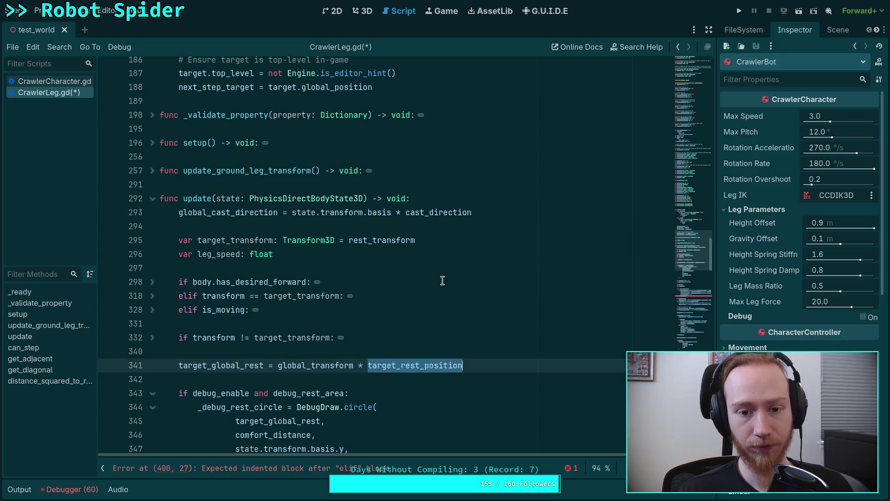
scroll(442, 280, "up", 13)
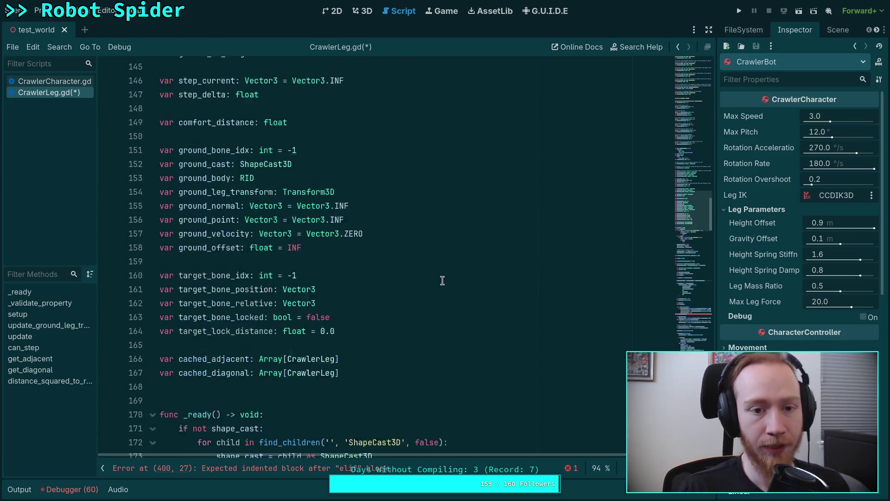
scroll(443, 280, "up", 14)
scroll(439, 278, "down", 11)
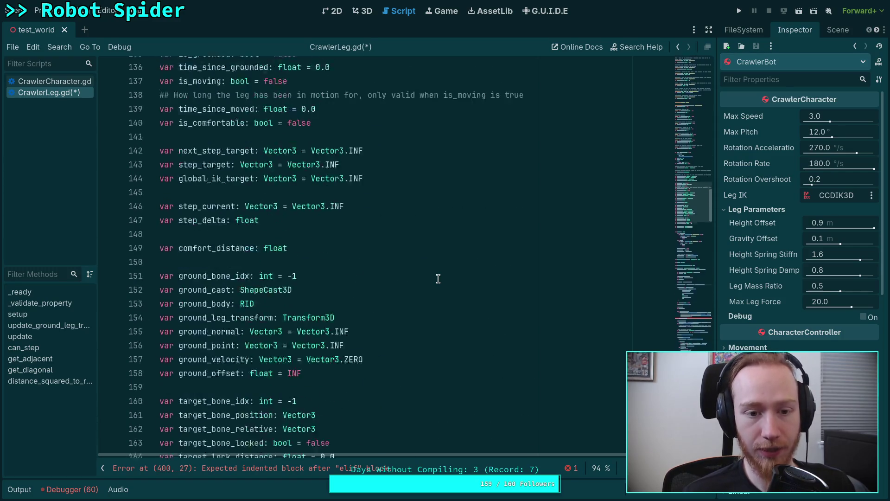
scroll(438, 279, "down", 12)
scroll(438, 278, "down", 3)
left_click(152, 227)
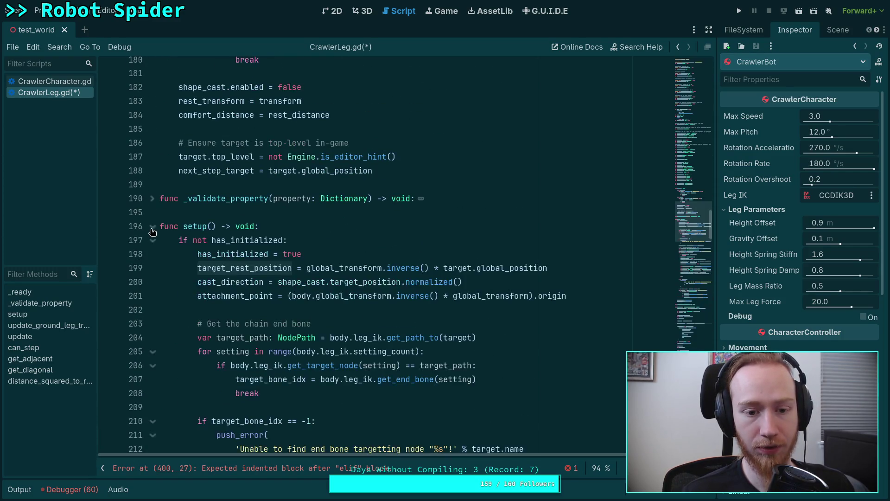
scroll(153, 231, "down", 2)
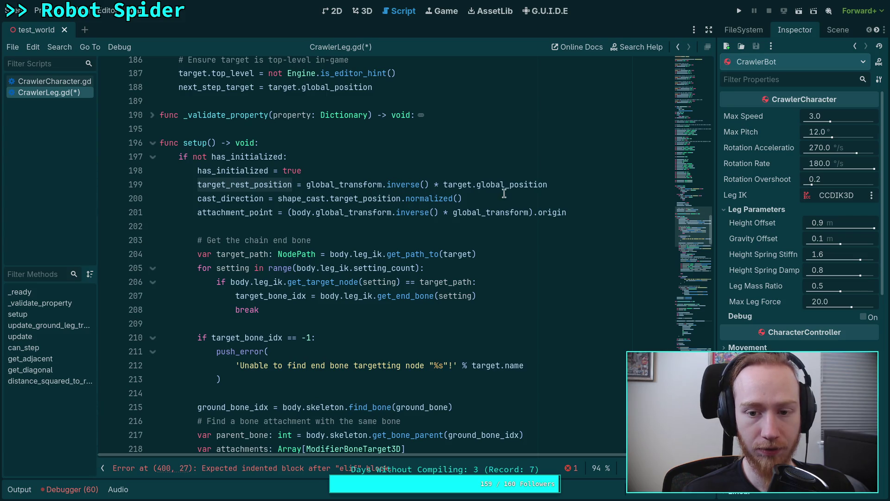
left_click(153, 143)
scroll(254, 247, "down", 4)
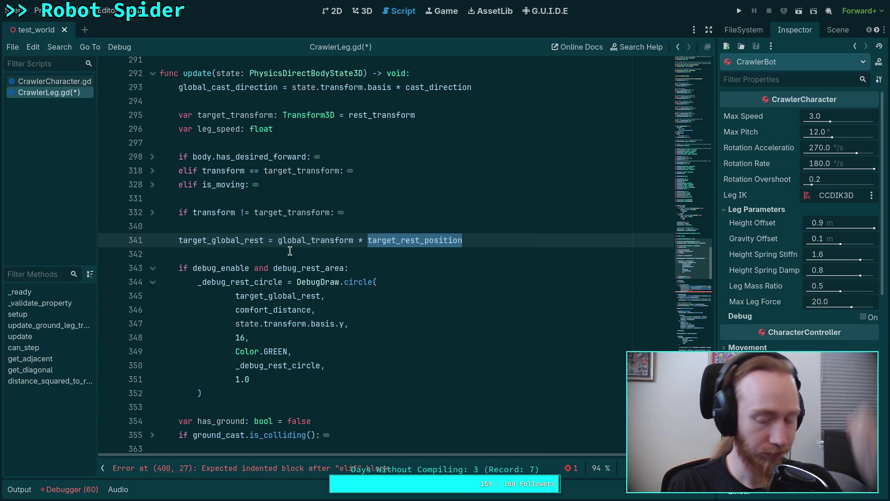
scroll(290, 251, "down", 7)
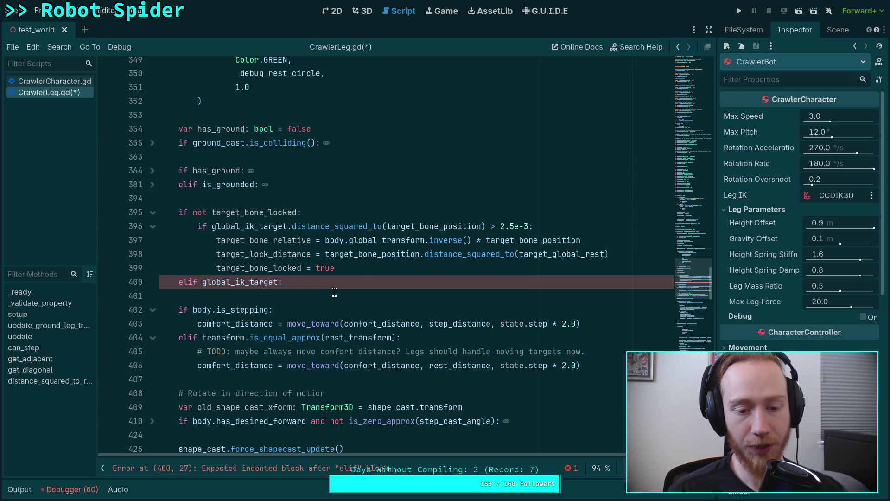
Step: Give the elif a '# TODO' line and 'pass' body, change its condition to false, and save
left_click(360, 284)
key("Return")
type("# ")
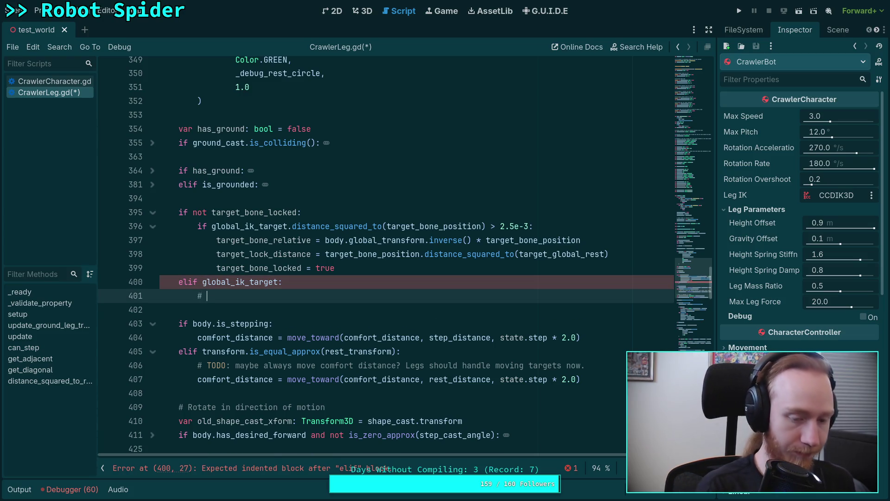
type("TODO")
key("Return")
type("pass")
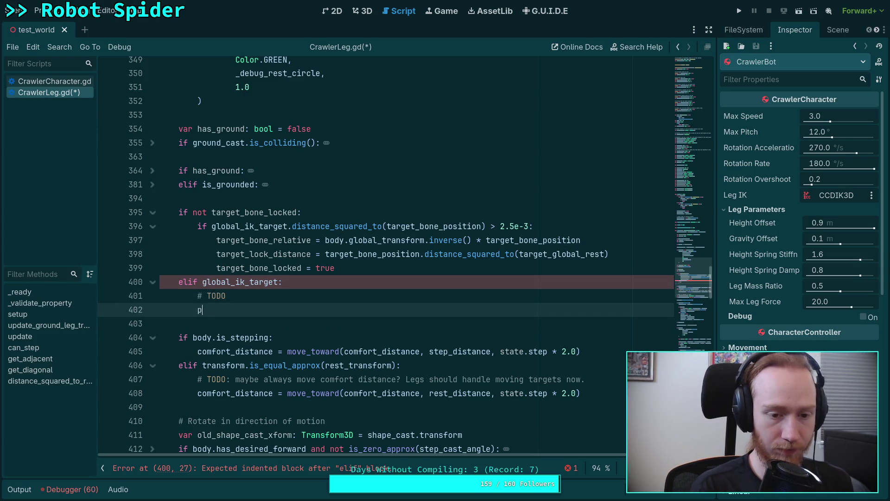
key("ctrl+s")
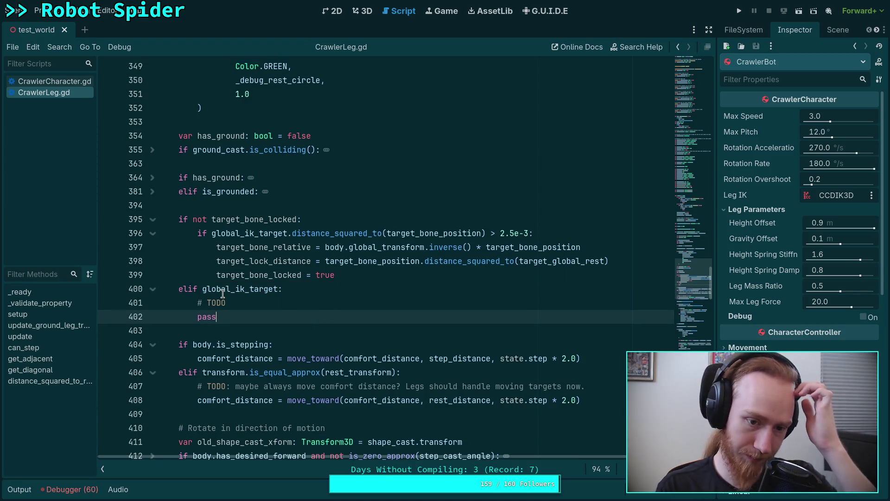
double_click(222, 292)
type("false")
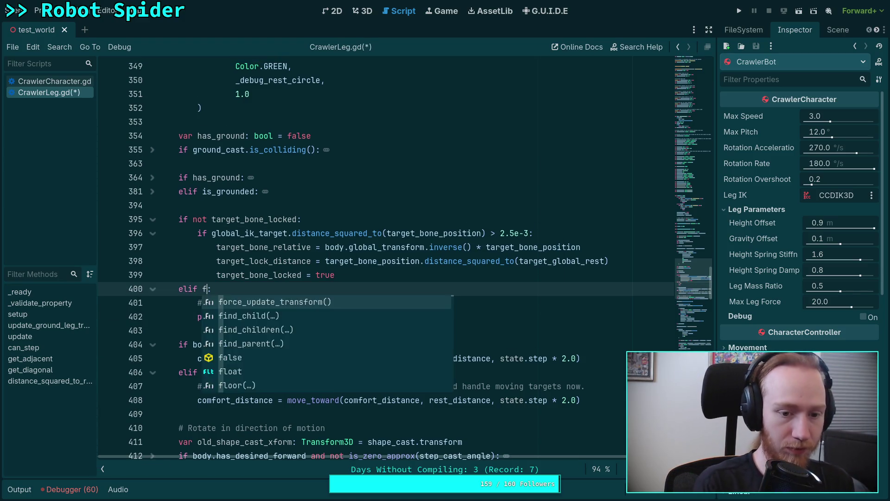
key("ctrl+s")
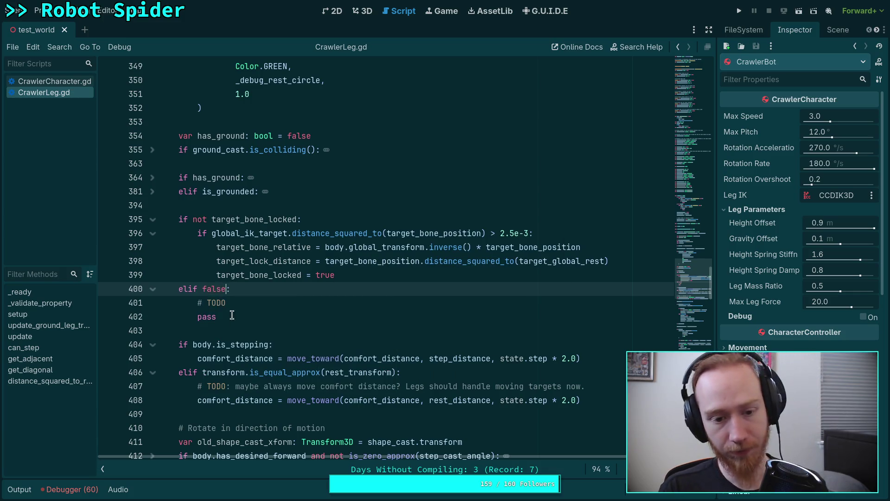
Step: Move the comment above the elif and complete it as '# TODO: unlocking at some time'
key("Down")
key("alt+Up")
key("shift+Tab")
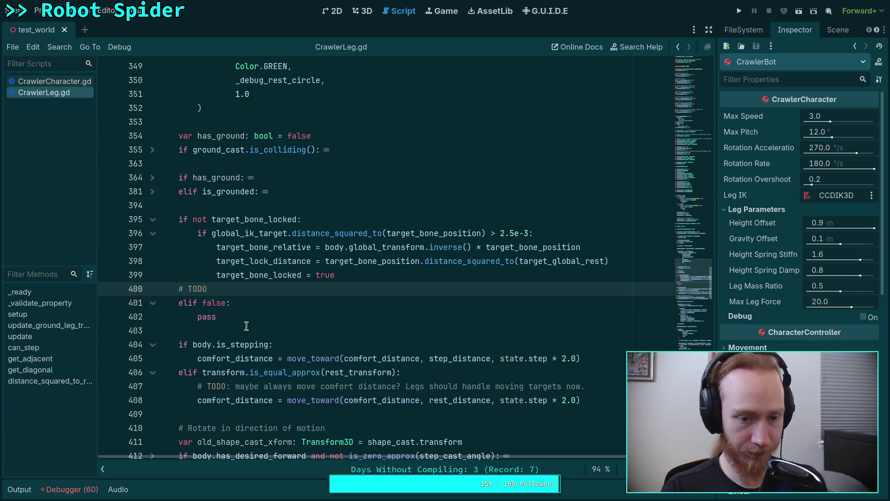
left_click(246, 330)
left_click(258, 285)
type(": ")
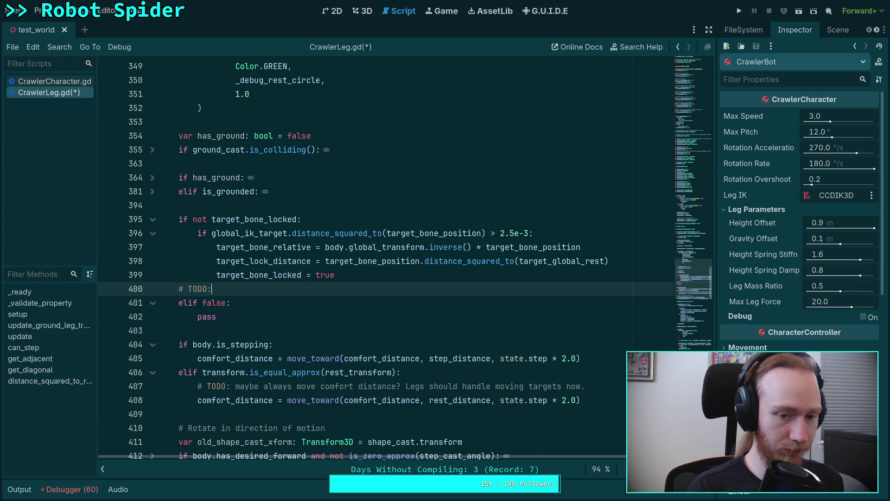
type("unlocki")
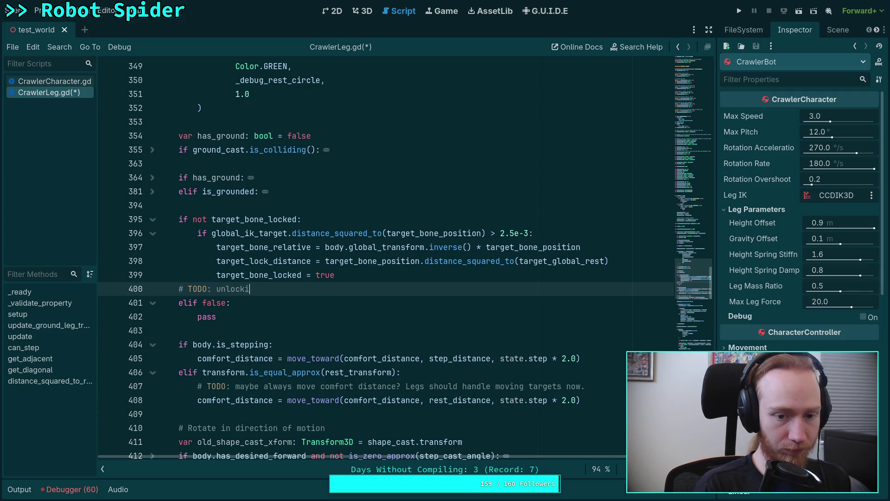
type("ng at some time")
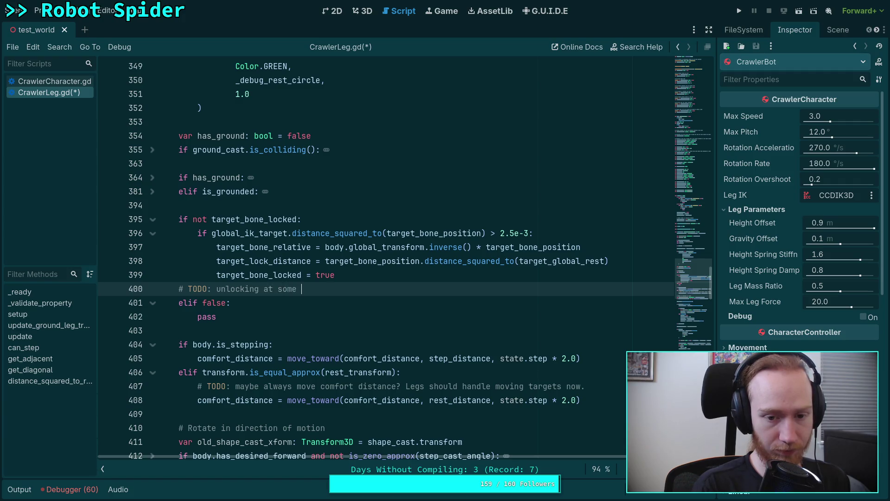
left_click(262, 333)
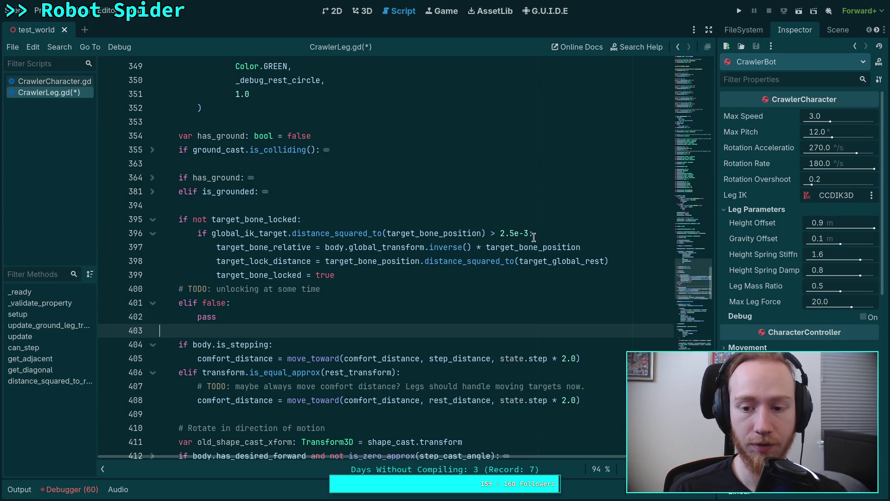
Step: Insert a blank line above 'target.position = global_ik_target' and re-indent that assignment
double_click(525, 247)
scroll(345, 302, "down", 1)
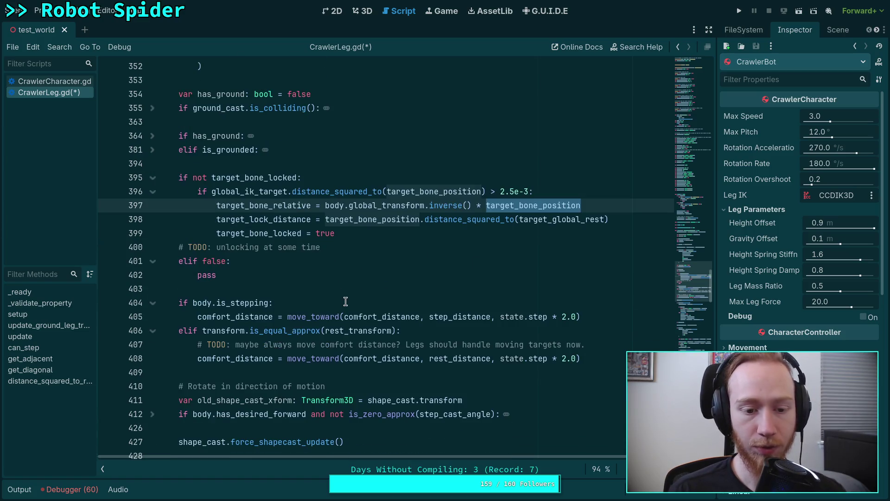
scroll(277, 239, "down", 4)
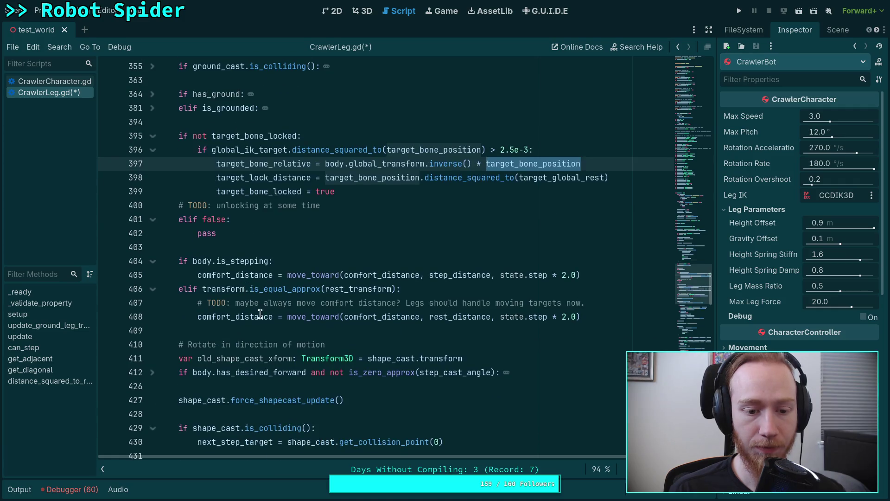
scroll(260, 310, "down", 2)
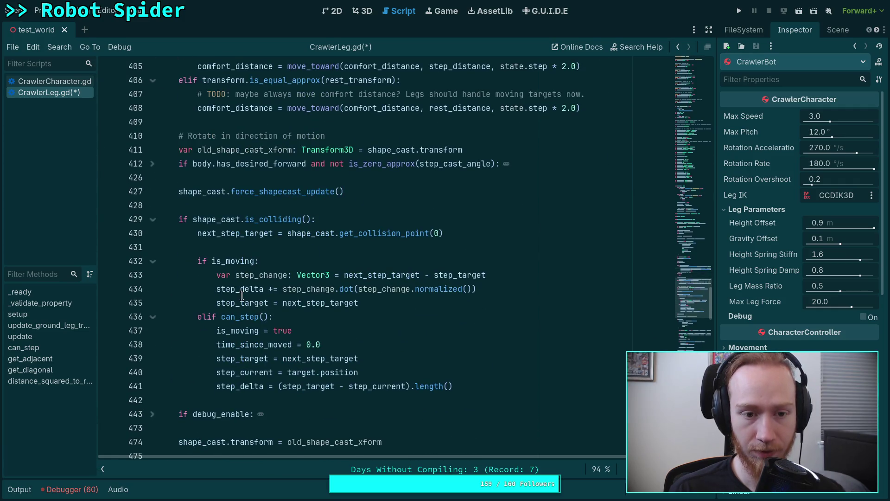
scroll(246, 299, "down", 5)
scroll(242, 295, "down", 2)
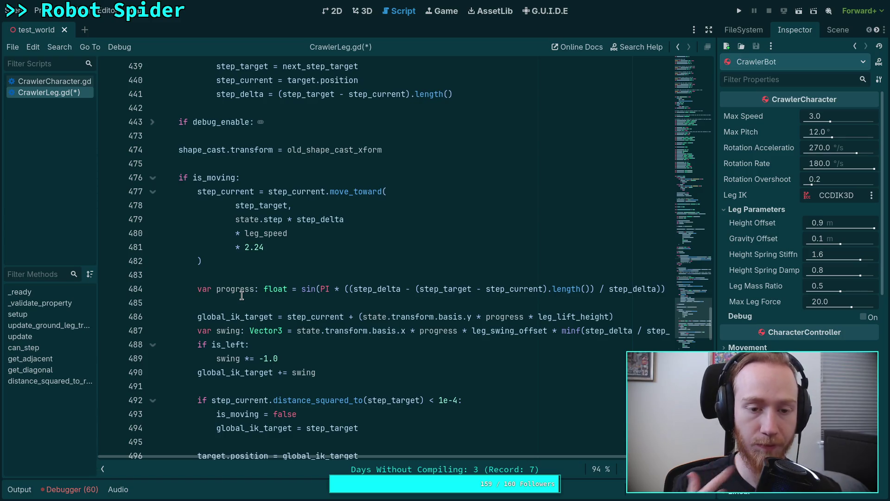
scroll(242, 296, "down", 3)
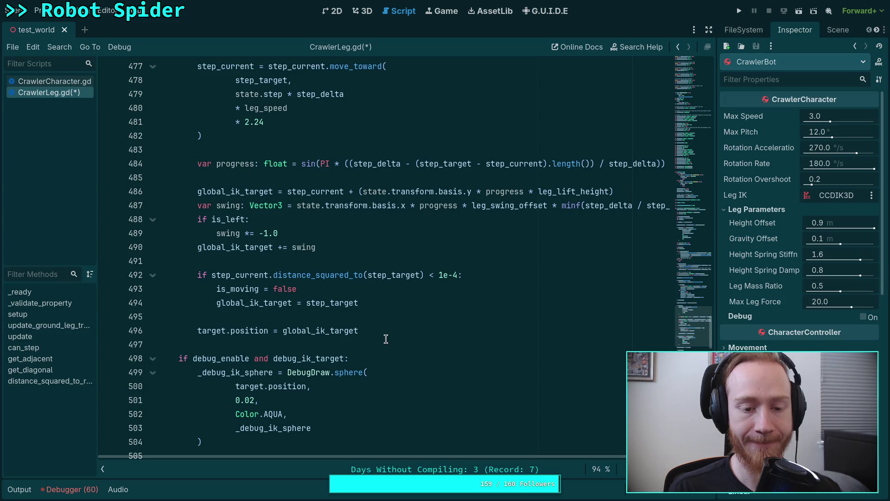
scroll(386, 339, "up", 1)
left_click(298, 363)
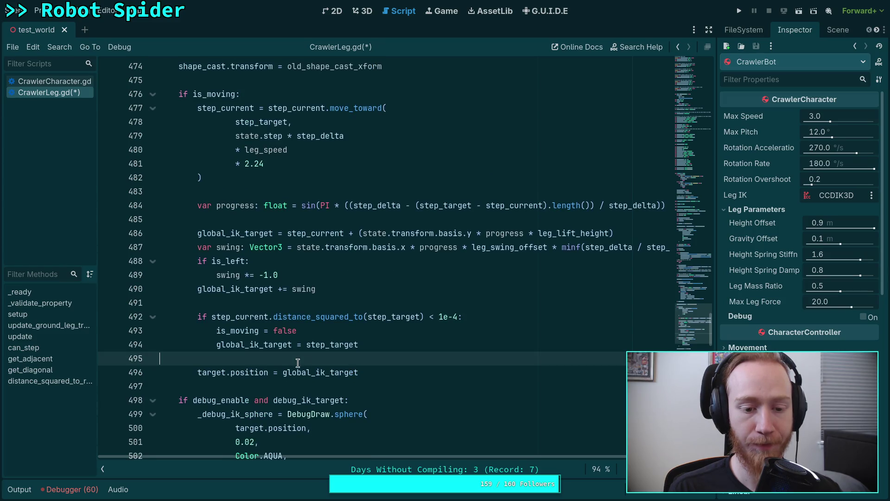
key("Down")
key("shift+Tab")
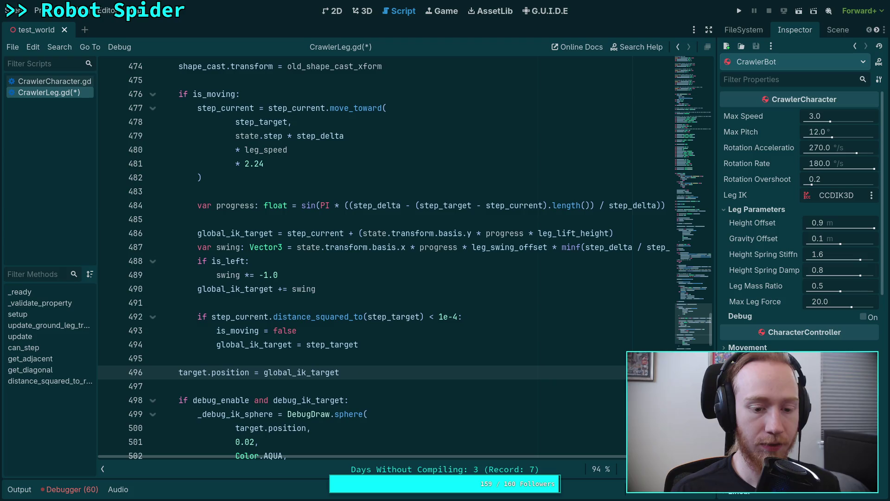
left_click(360, 357)
key("Return")
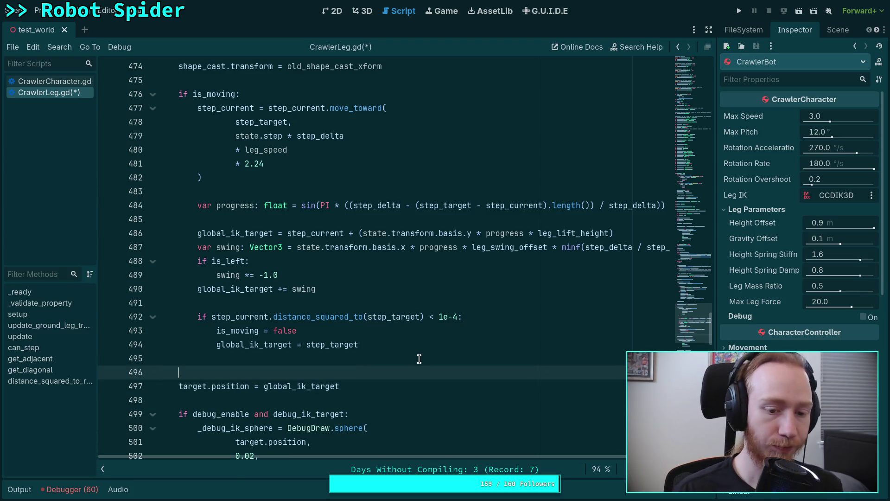
key("Down")
key("Tab")
key("Up")
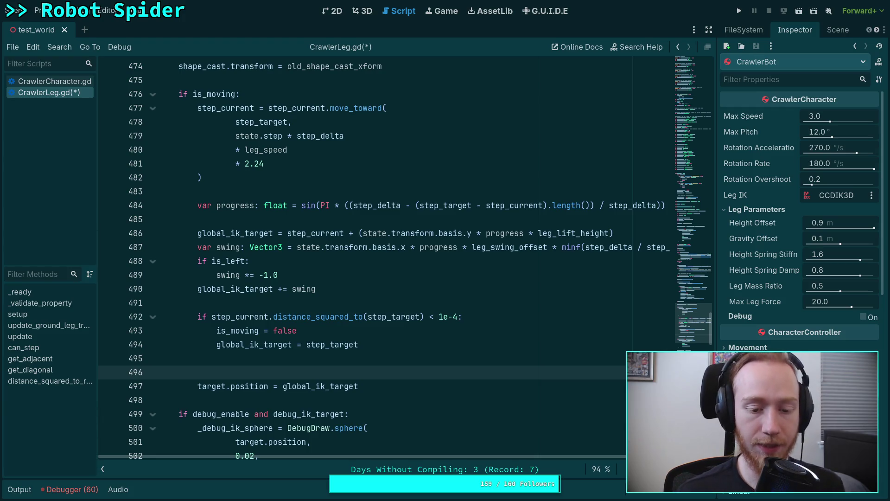
Step: Add 'if not target_bone_locked:' on the blank line and indent the assignment beneath it
type("if not ")
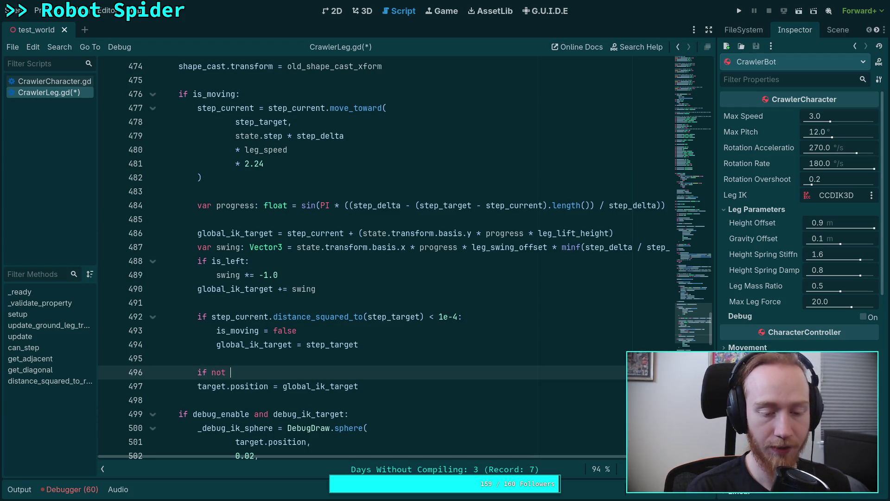
type("ta")
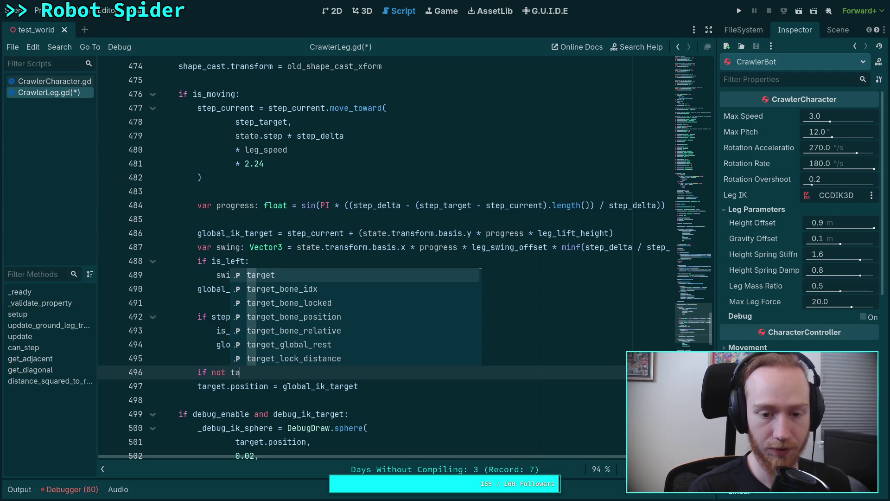
key("Down")
key("Down")
key("Return")
type(":")
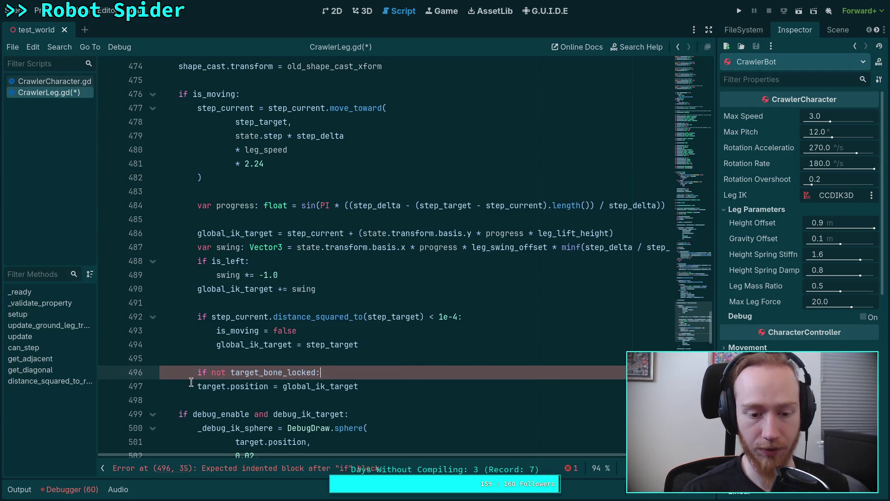
left_click(191, 382)
key("Tab")
Step: Draft an 'if target_bone_locked: target.position' branch below, then delete it
left_click(427, 385)
key("Return")
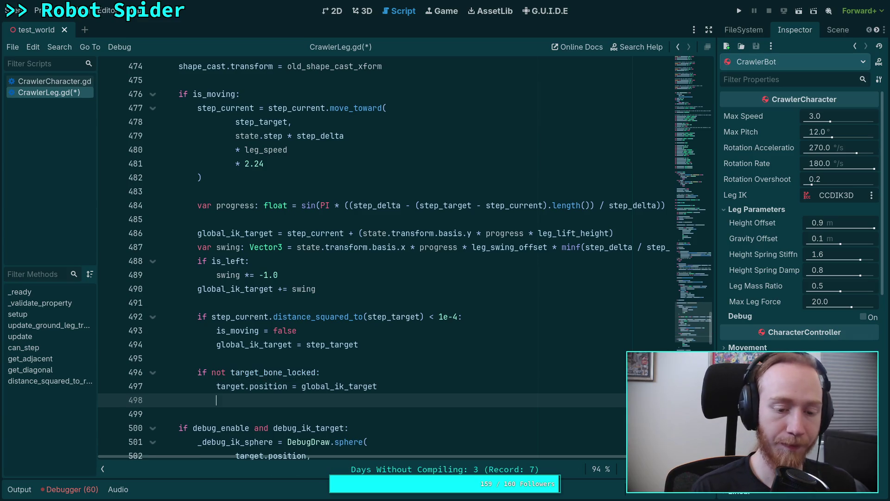
key("Return")
type("if ")
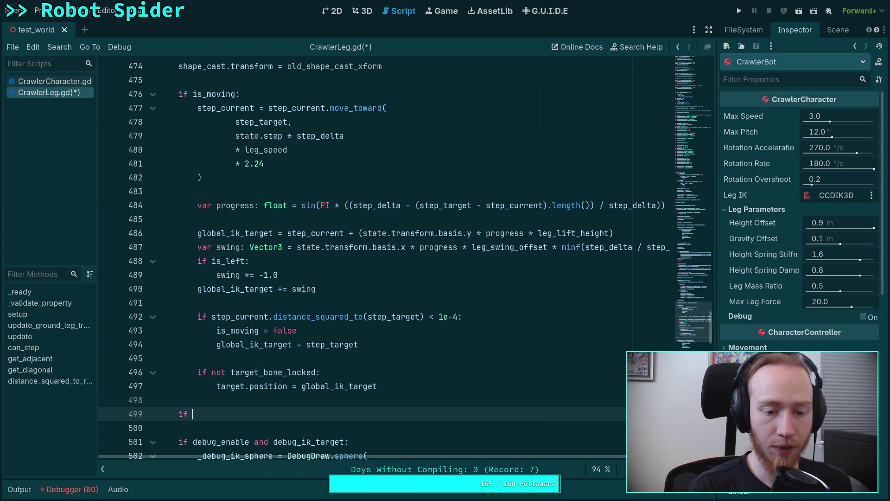
type("tar")
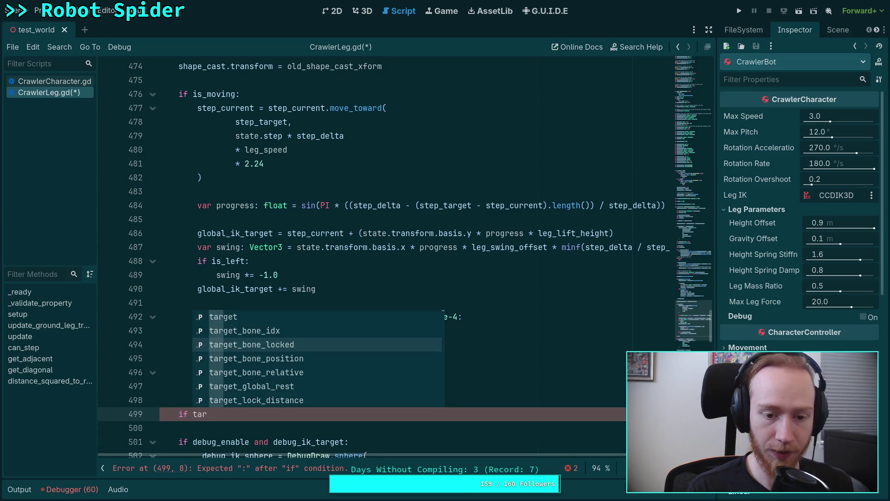
key("Down")
key("Down")
key("Return")
type(":")
key("Return")
type("target")
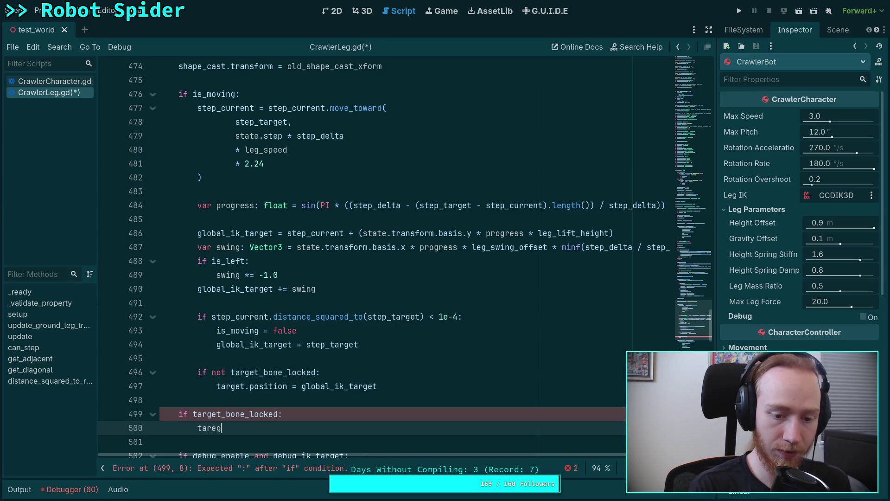
type(".po")
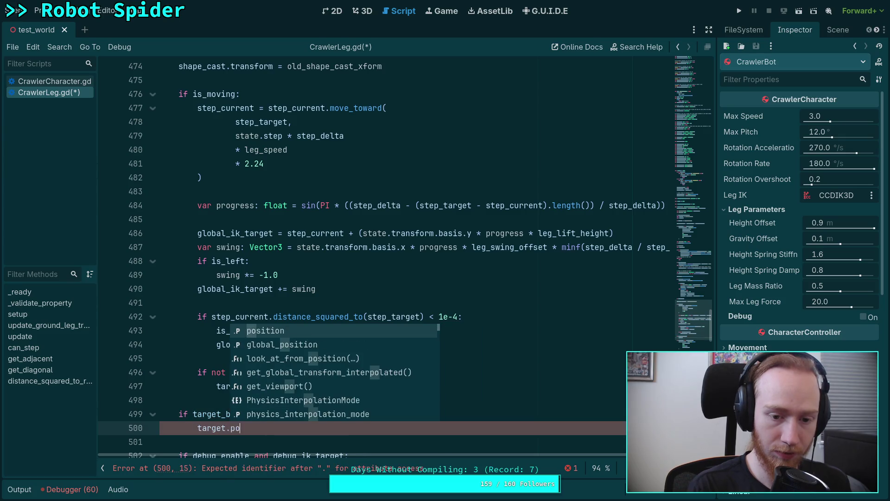
key("Return")
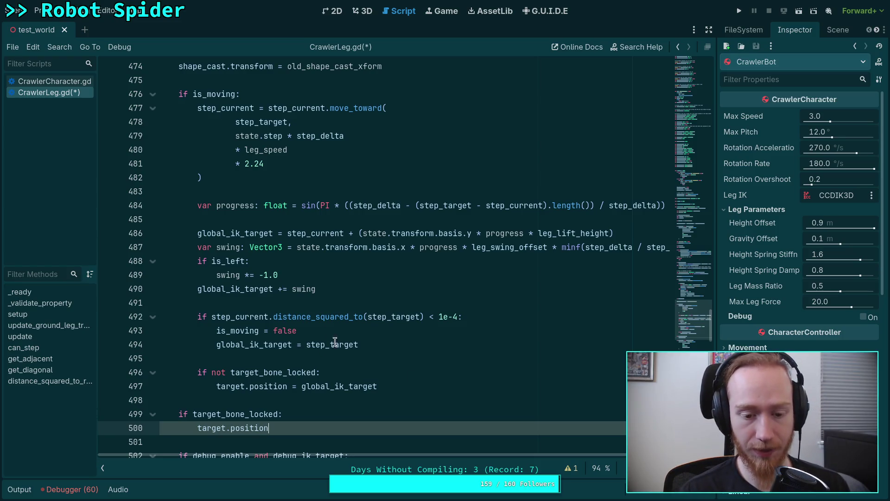
left_click_drag(292, 426, 179, 399)
key("BackSpace")
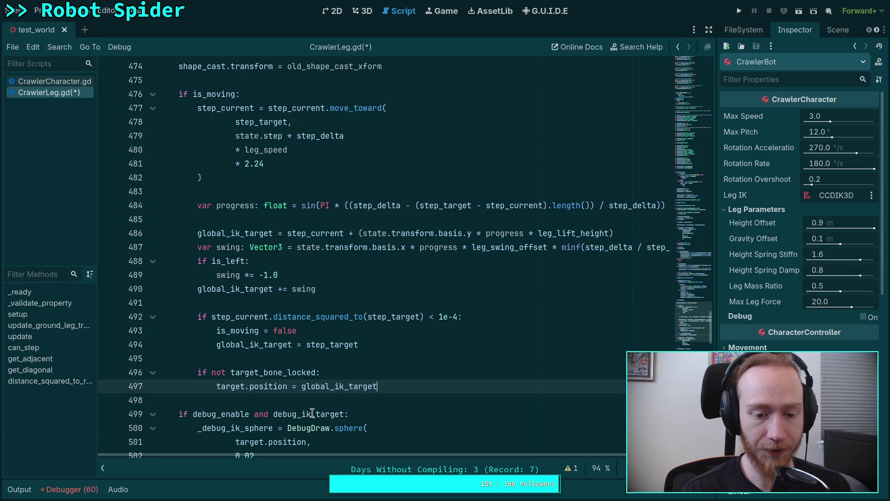
Step: Create a 'func _physics_process(_delta)' function after setup() with an indented body line
scroll(322, 402, "up", 10)
scroll(322, 401, "up", 20)
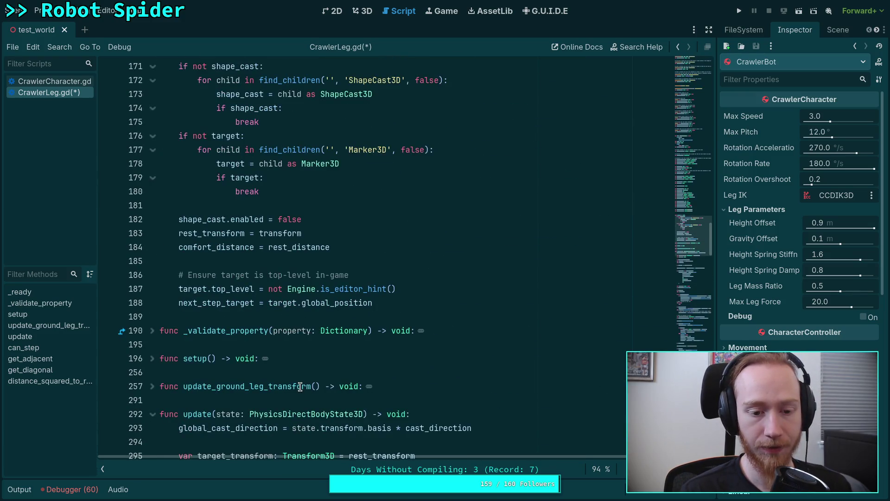
scroll(307, 357, "up", 3)
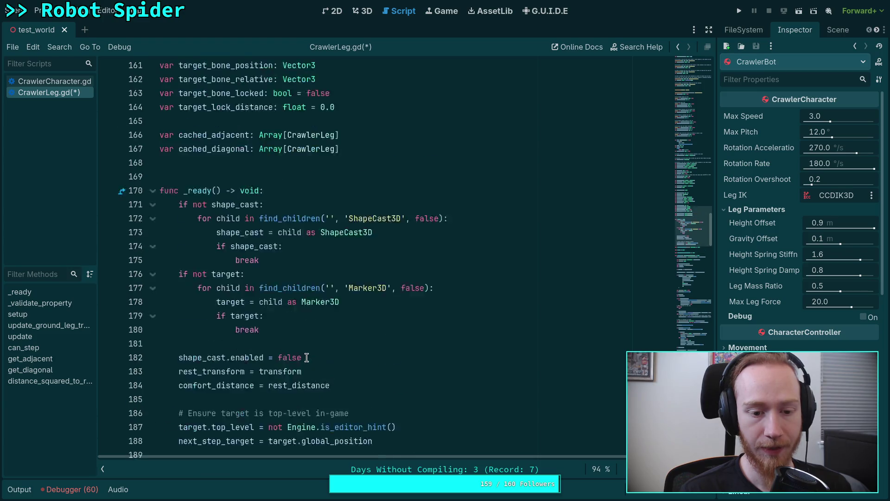
scroll(264, 334, "down", 5)
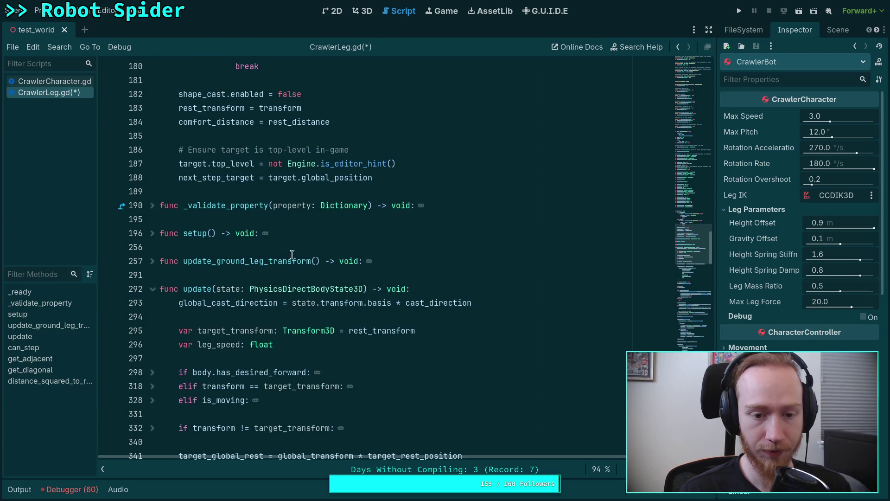
left_click(299, 253)
left_click(306, 274)
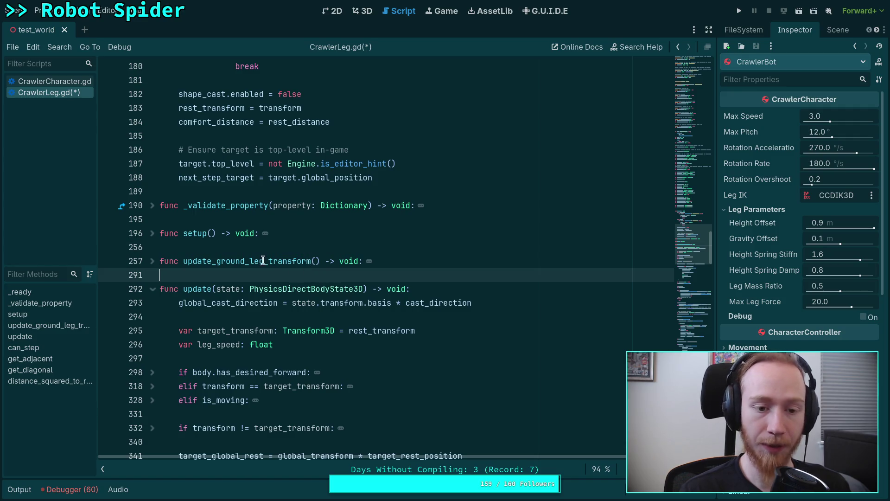
left_click(272, 248)
key("Return")
key("Return")
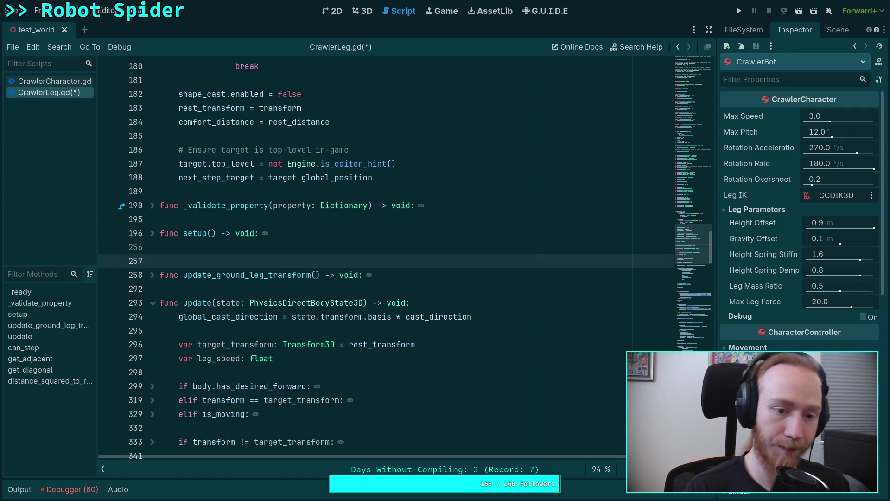
key("Up")
type("func _ph")
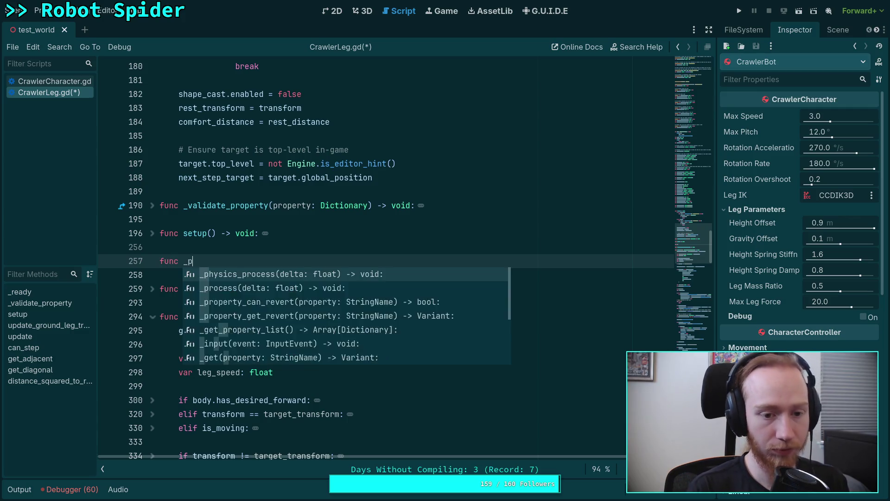
key("Return")
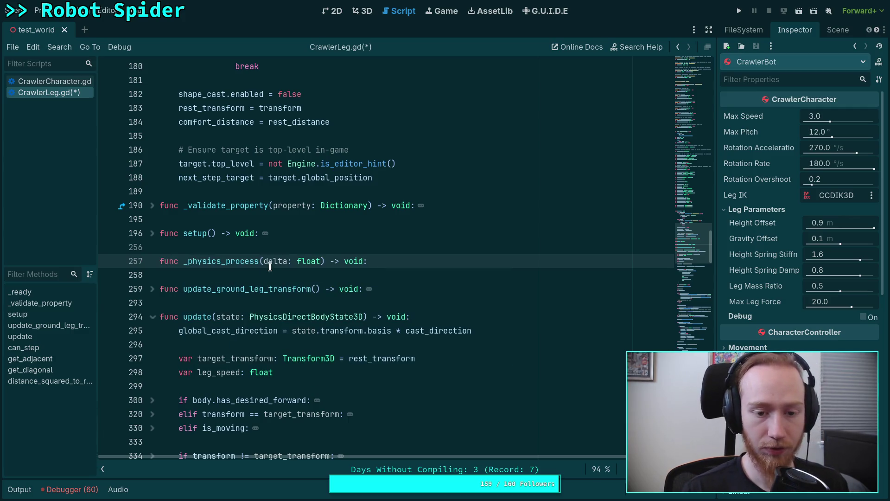
left_click(265, 261)
type("_")
key("End")
key("Return")
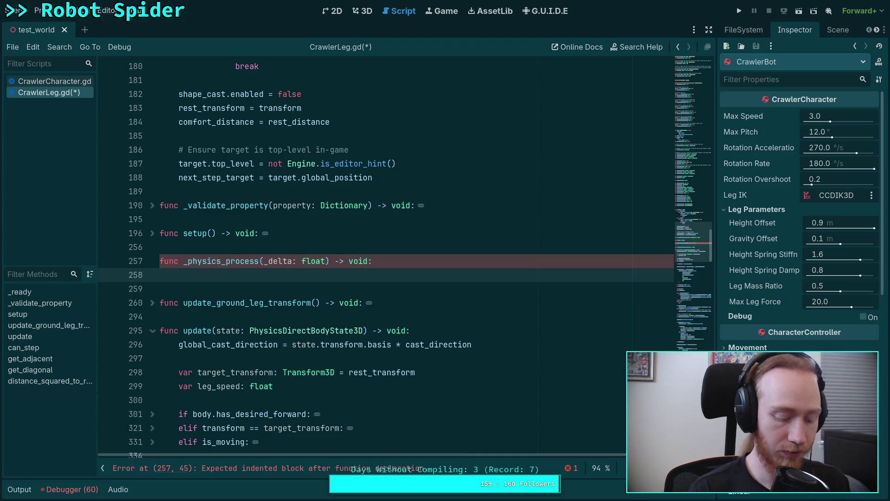
Step: Add 'if target_bone_locked: target.position = global_transform * target_bone_position' as its body
type("if target_bo")
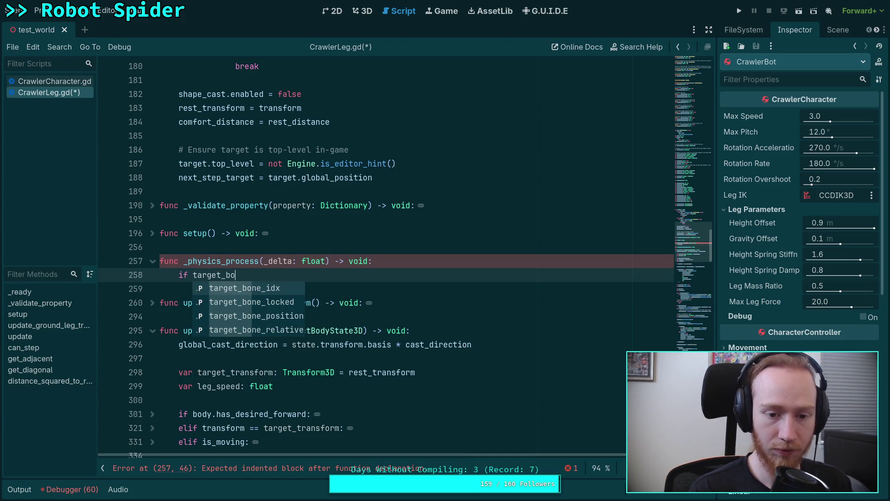
key("Return")
type(":")
key("Return")
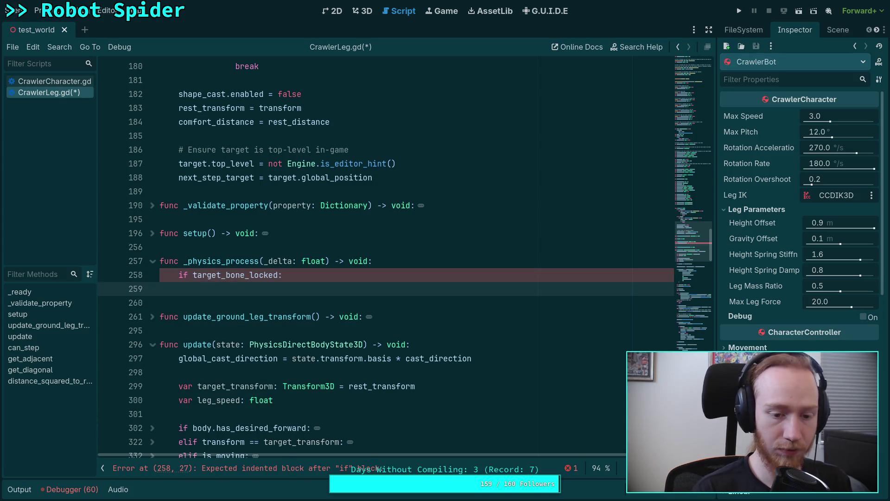
type("target.po")
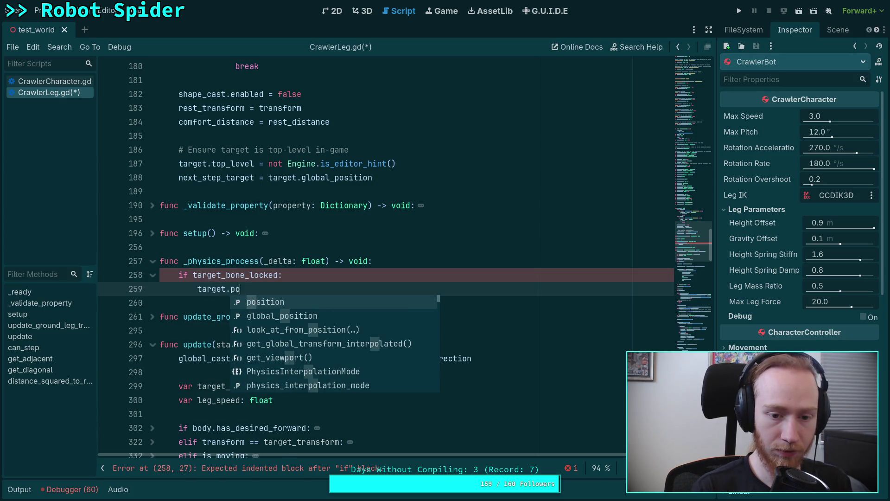
key("Return")
type("= ")
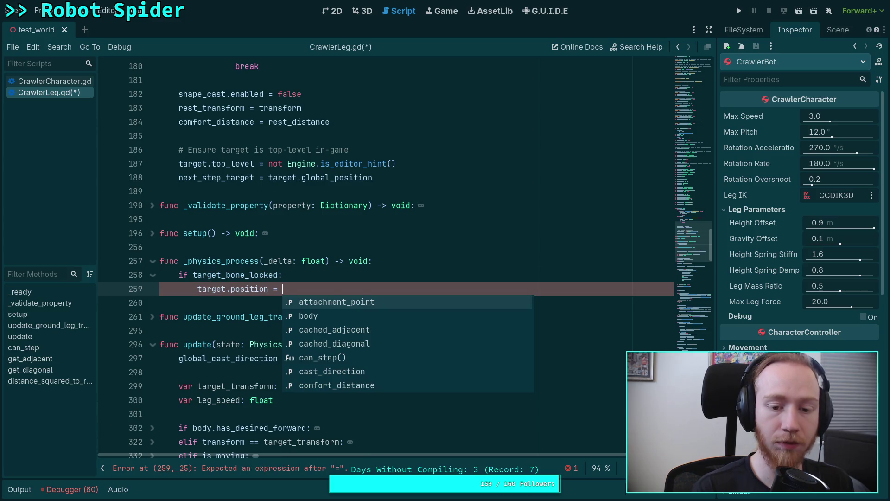
type("glo")
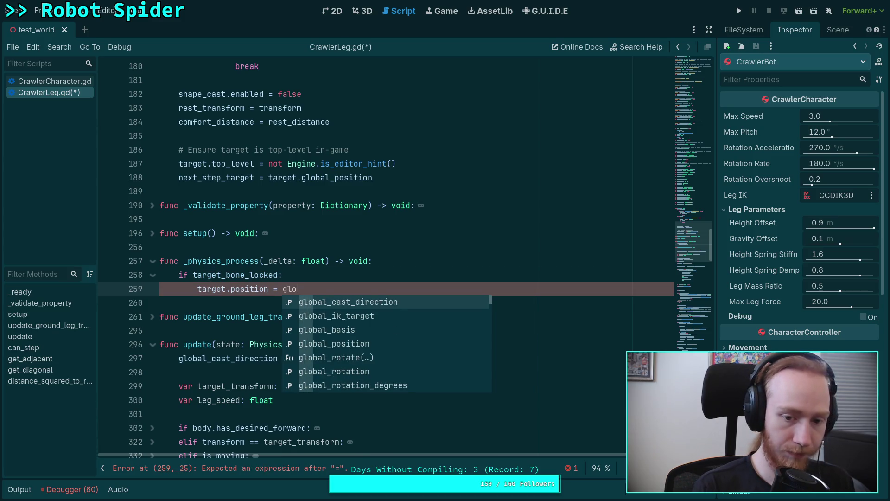
key("Down")
key("Down")
key("Down")
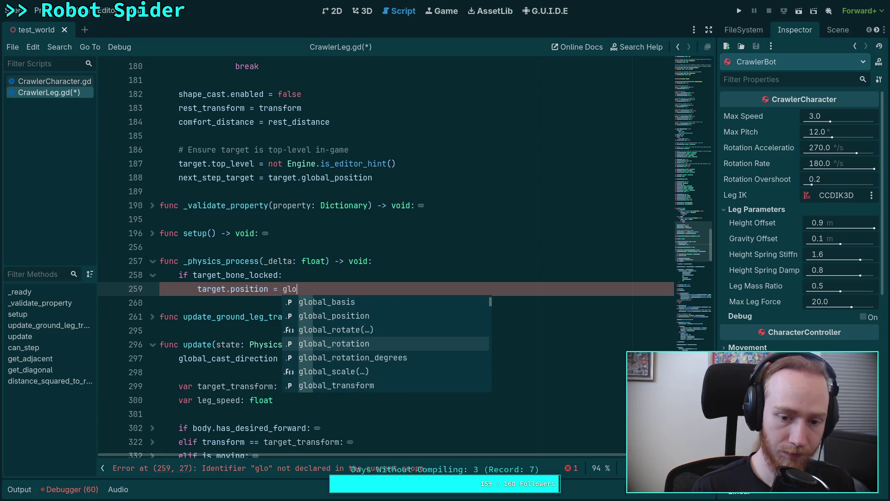
key("Return")
type("* ")
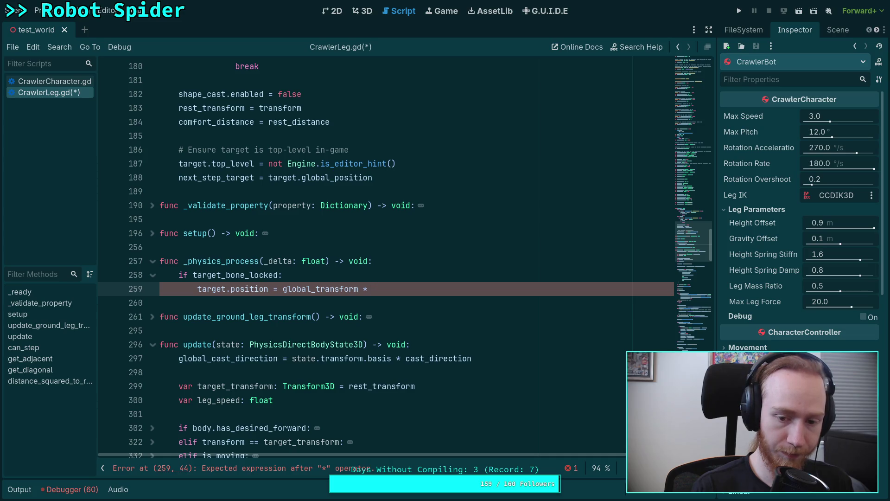
type("target")
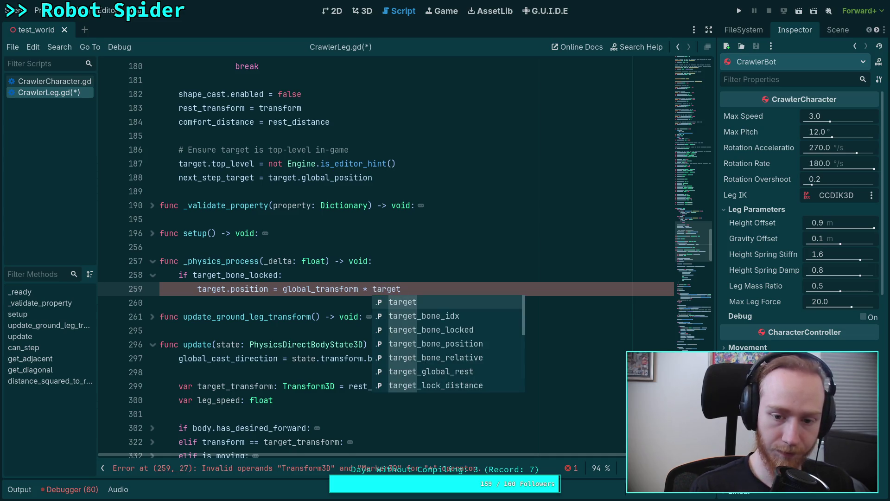
key("Down")
key("Down")
key("Down")
key("Return")
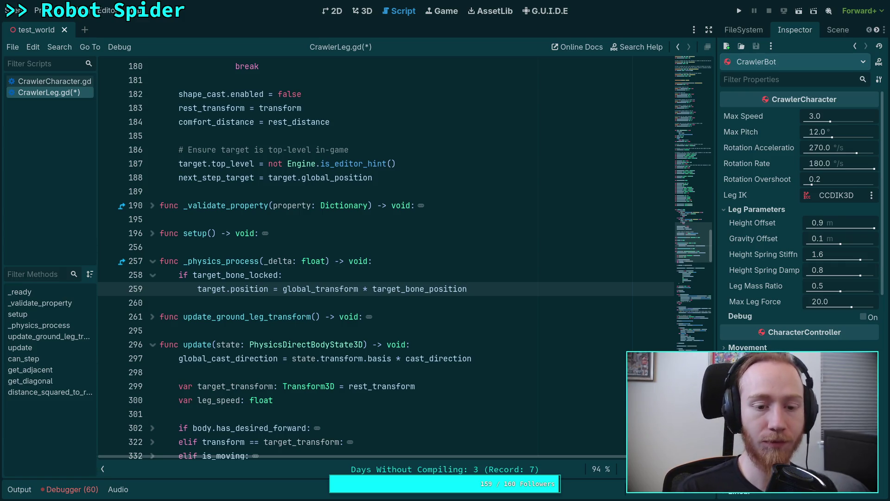
scroll(287, 264, "down", 3)
scroll(306, 302, "down", 3)
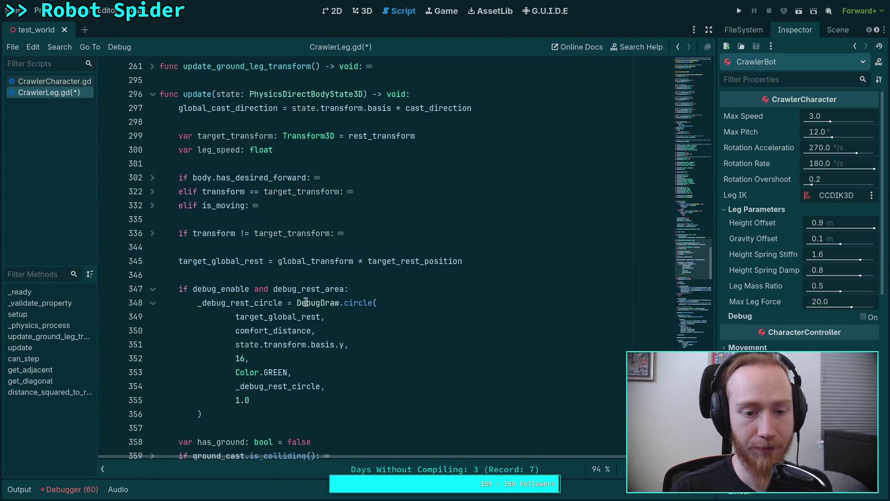
scroll(309, 260, "down", 10)
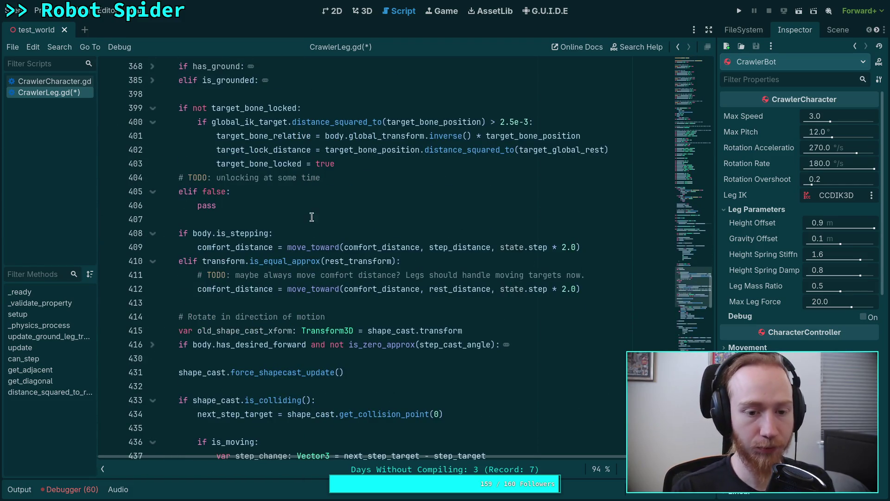
left_click(311, 210)
scroll(317, 228, "down", 4)
scroll(360, 267, "up", 4)
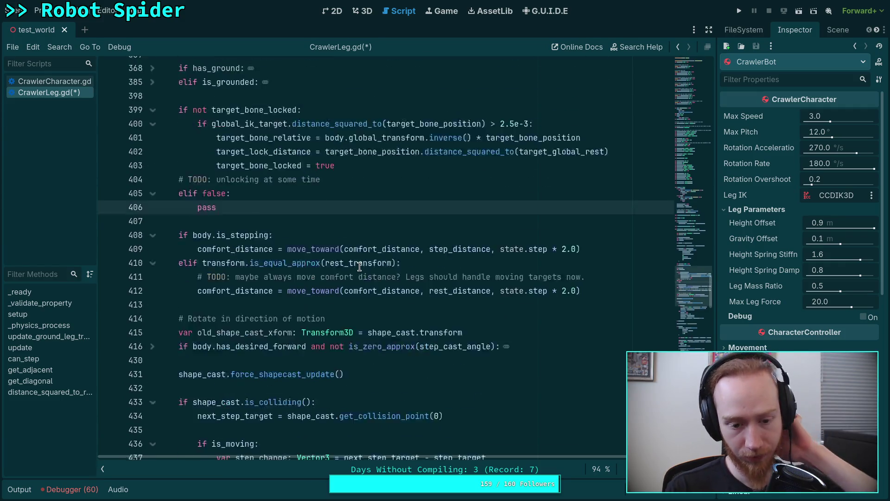
scroll(360, 267, "up", 1)
scroll(359, 266, "down", 14)
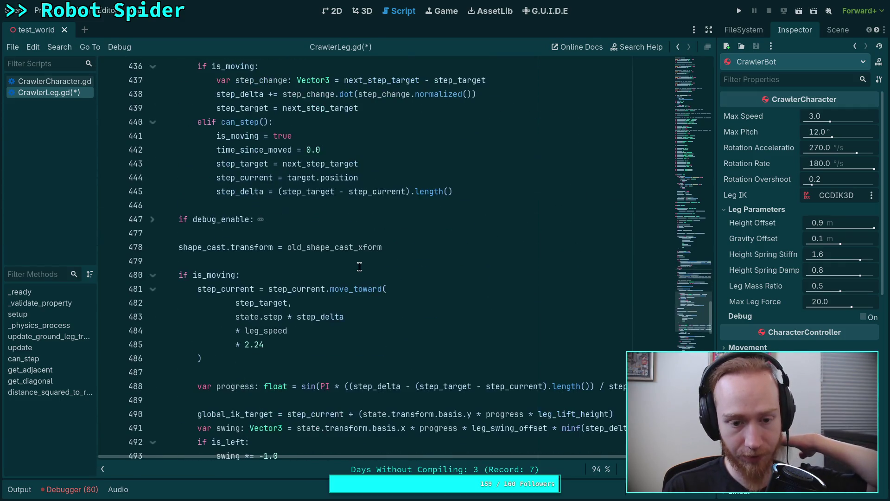
scroll(356, 265, "down", 6)
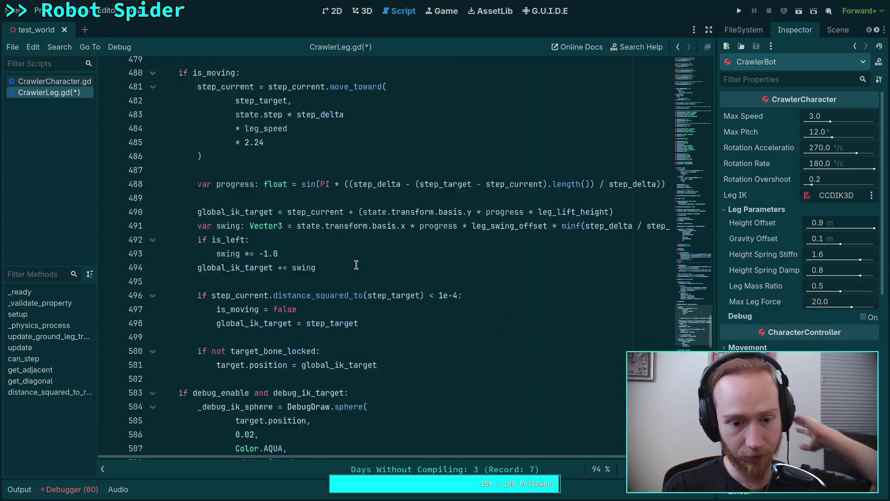
scroll(357, 265, "down", 1)
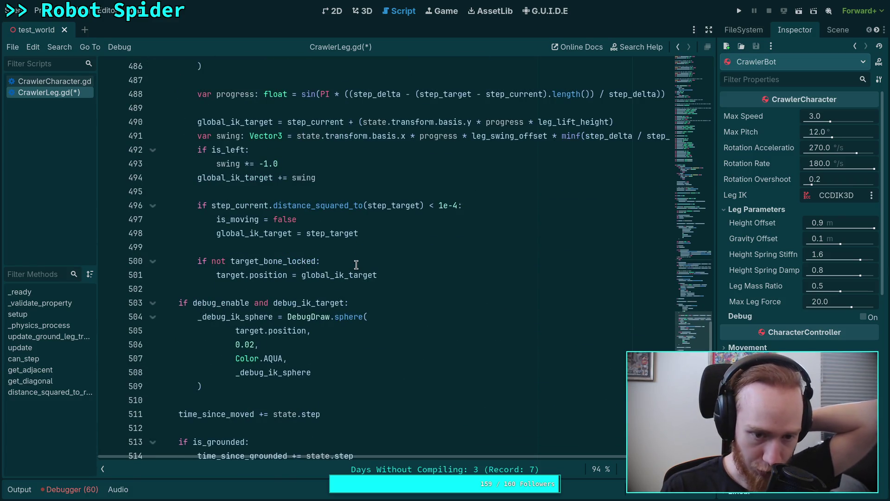
double_click(236, 275)
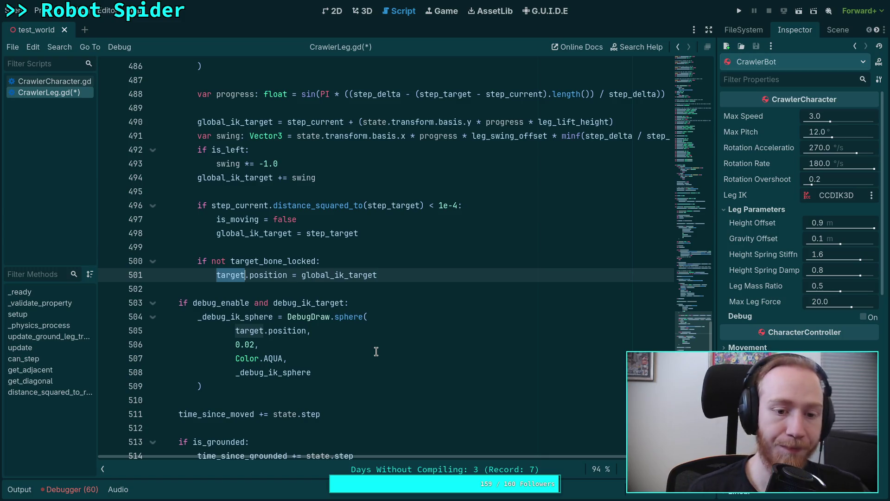
scroll(376, 352, "up", 3)
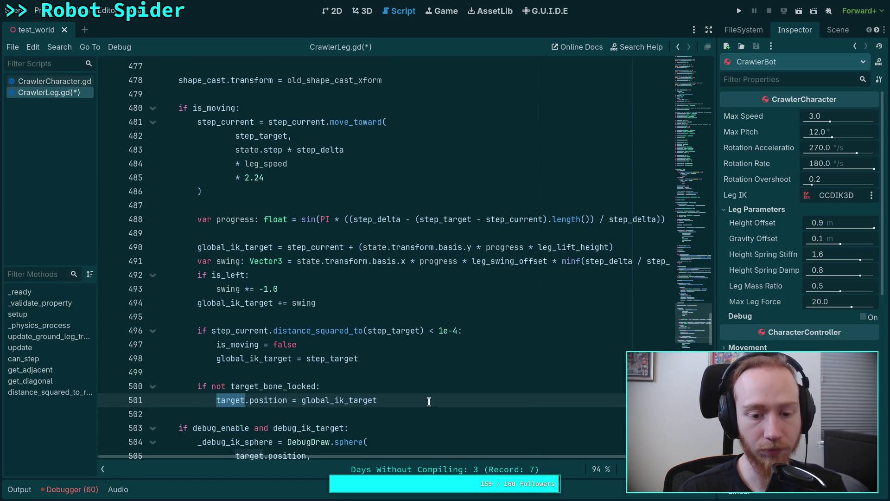
scroll(429, 402, "up", 3)
scroll(430, 401, "up", 10)
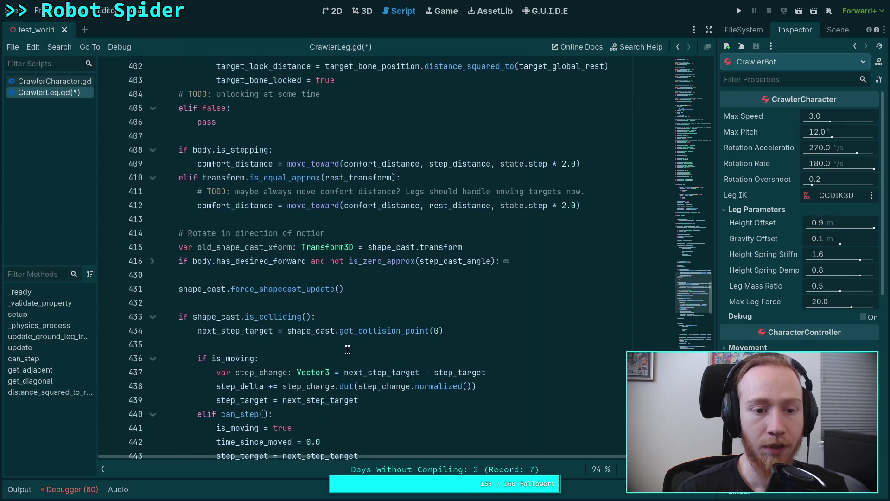
scroll(263, 240, "up", 2)
double_click(209, 316)
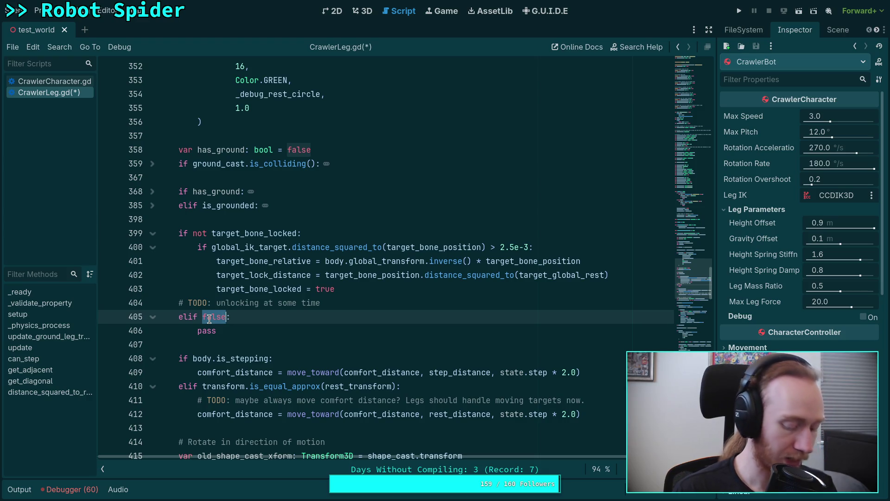
double_click(532, 275)
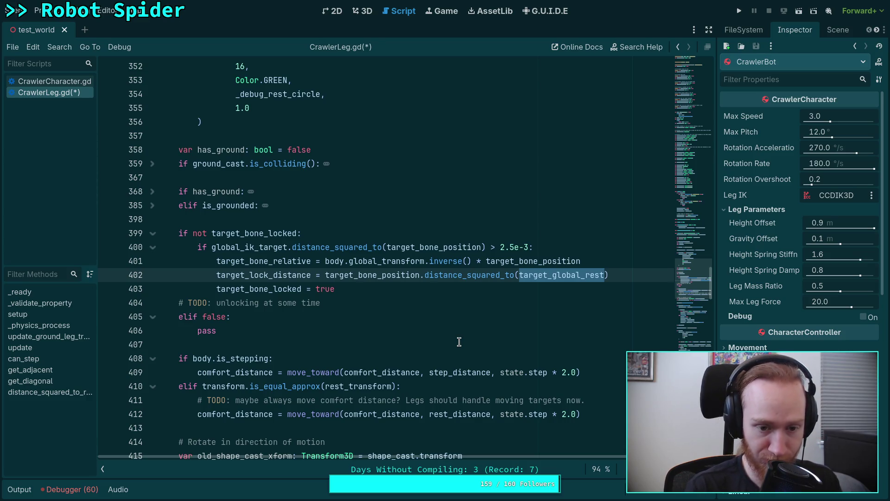
left_click_drag(325, 275, 629, 274)
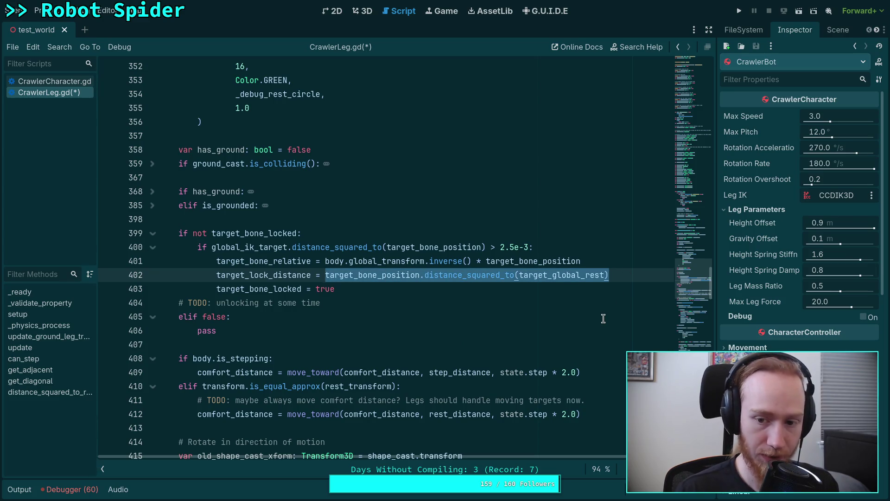
key("ctrl+x")
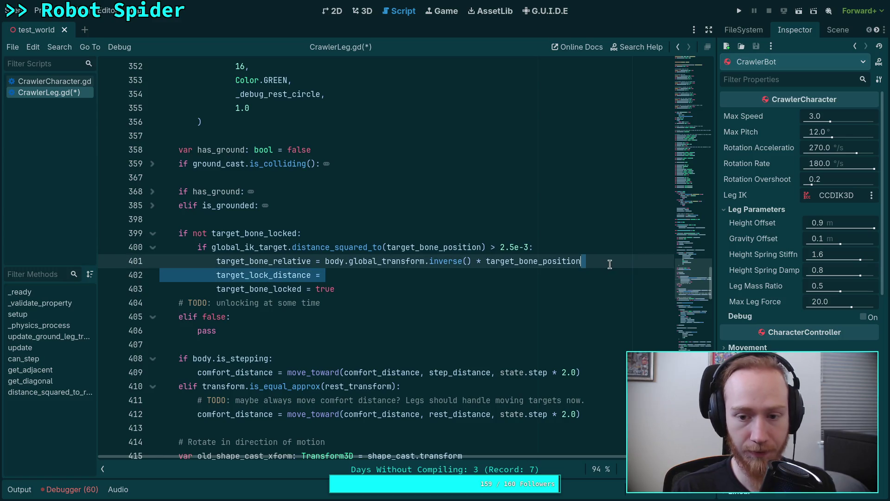
key("ctrl+shift+k")
double_click(215, 304)
key("ctrl+v")
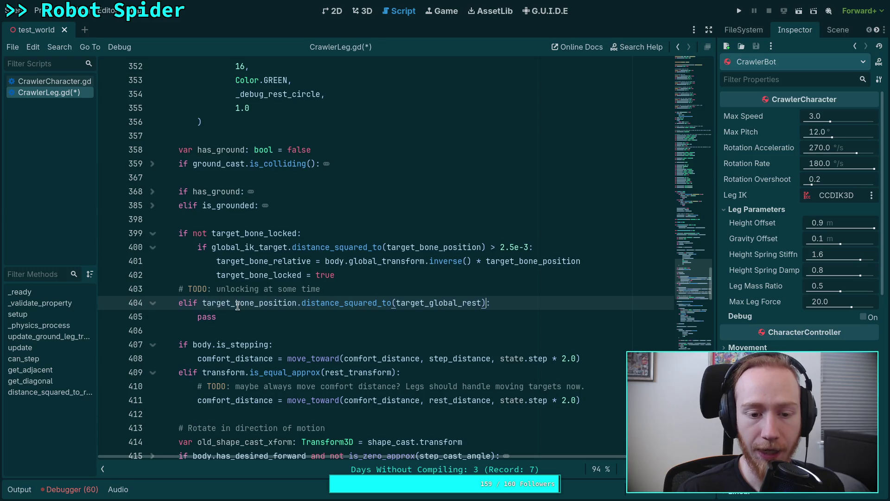
key("Home")
key("ctrl+Right")
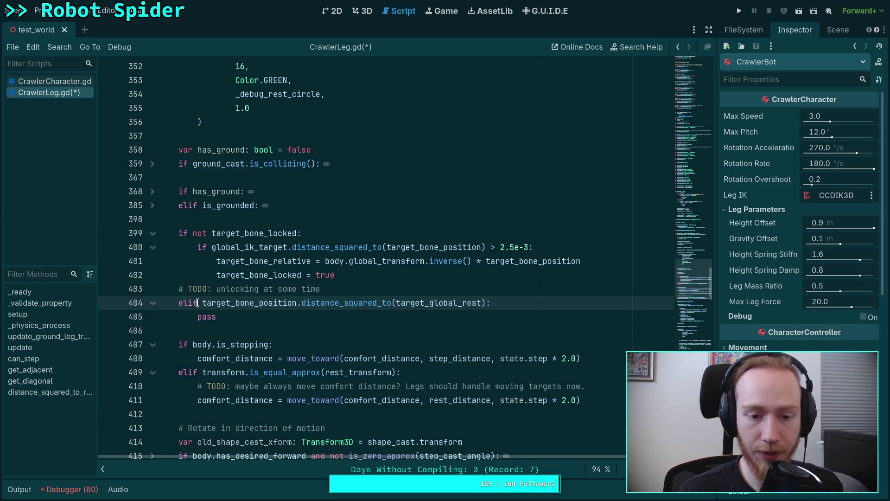
type("glo")
type("bal_ik_target.")
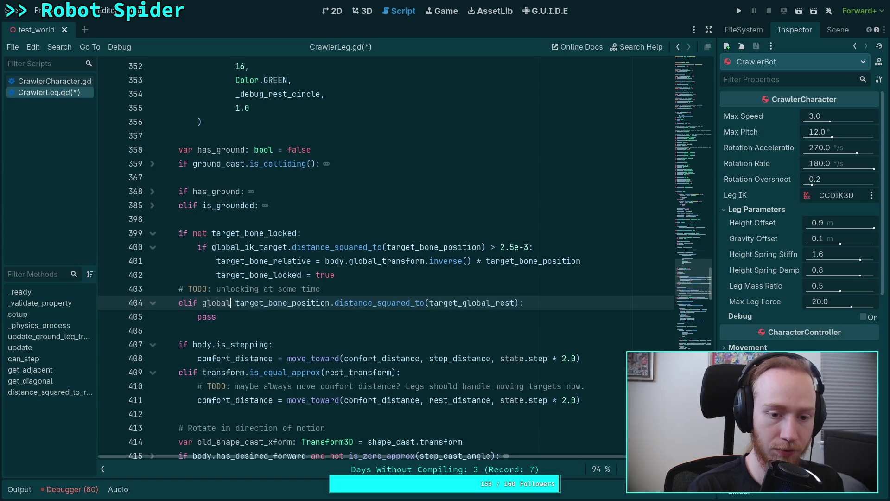
type("dist")
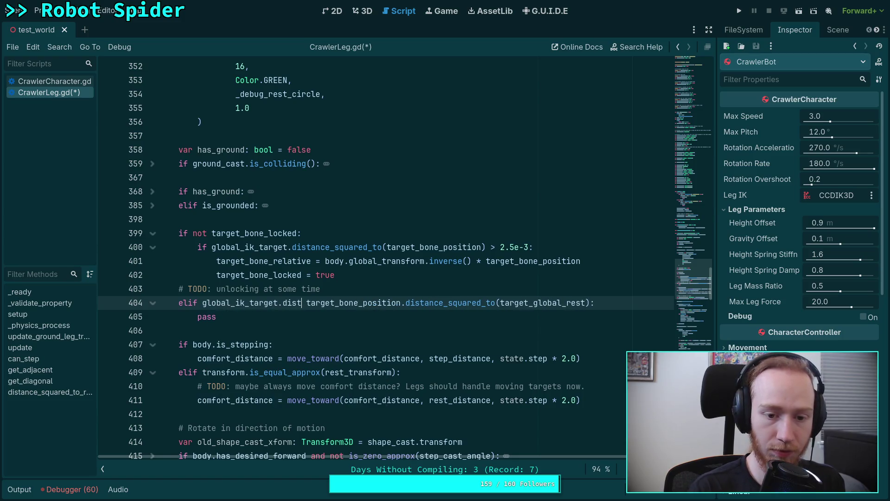
key("Return")
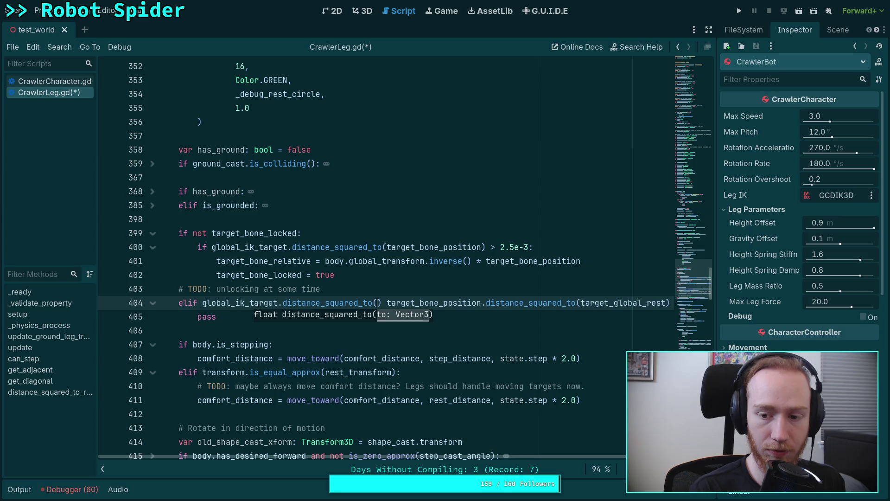
type("target_glo")
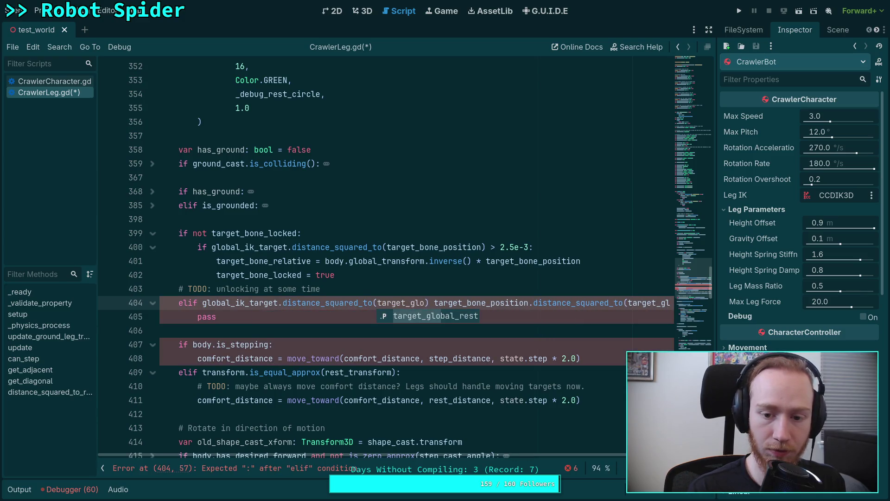
key("Return")
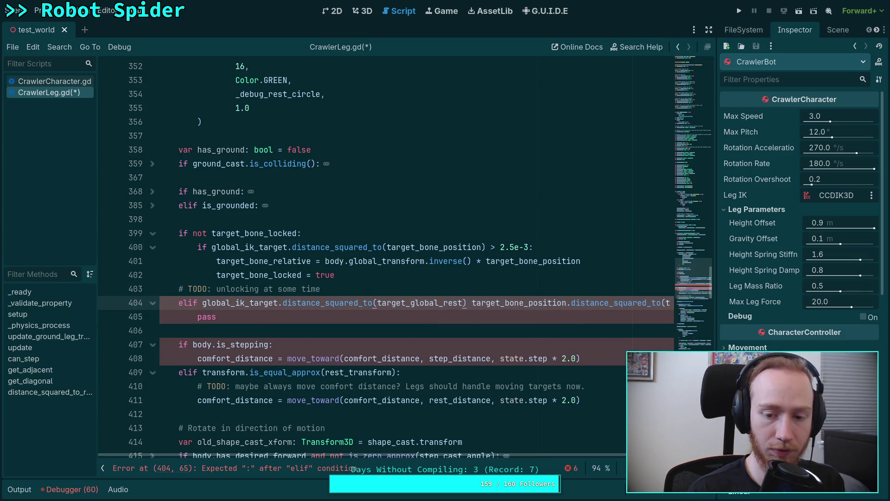
type(") <")
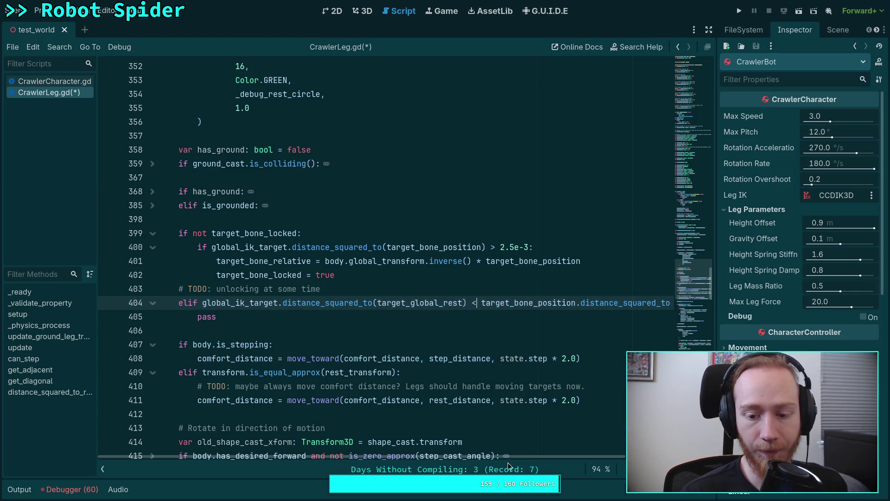
left_click_drag(512, 456, 622, 450)
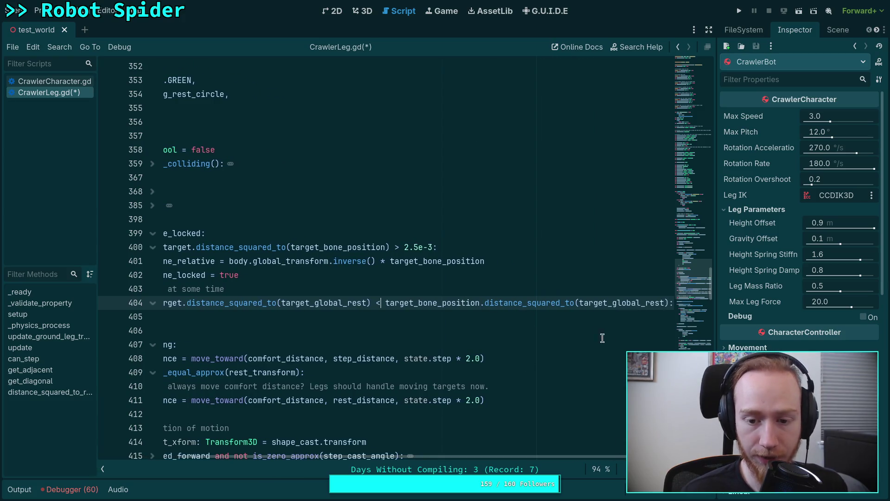
left_click_drag(387, 302, 670, 302)
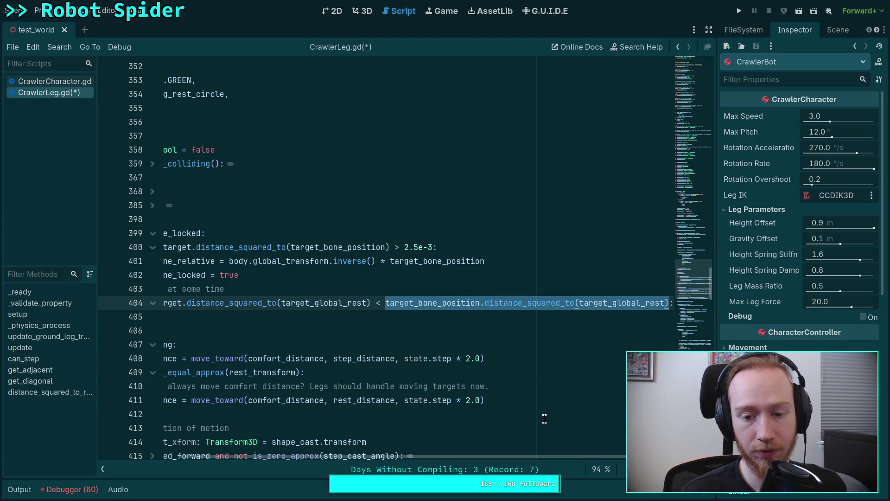
left_click_drag(524, 455, 461, 457)
double_click(477, 302)
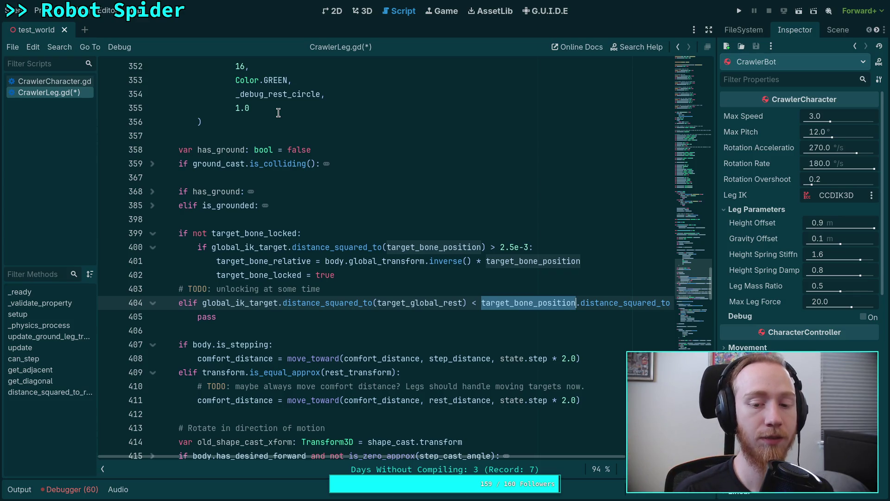
double_click(417, 301)
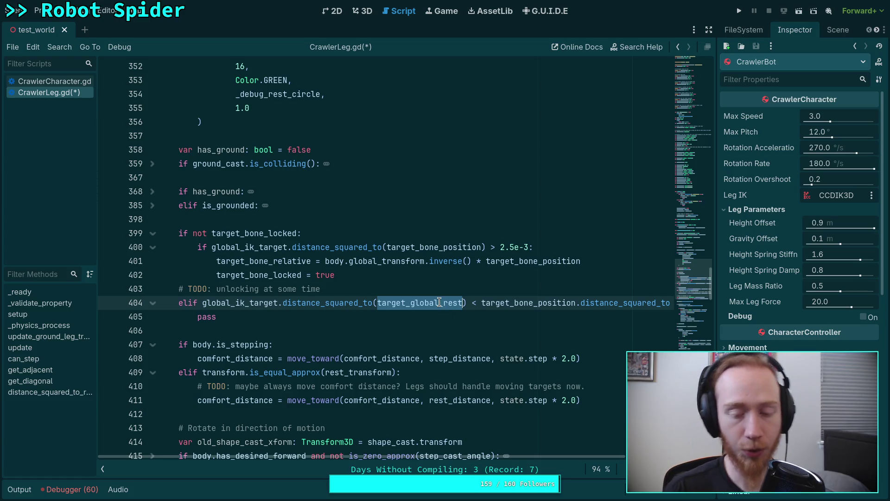
mouse_move(439, 302)
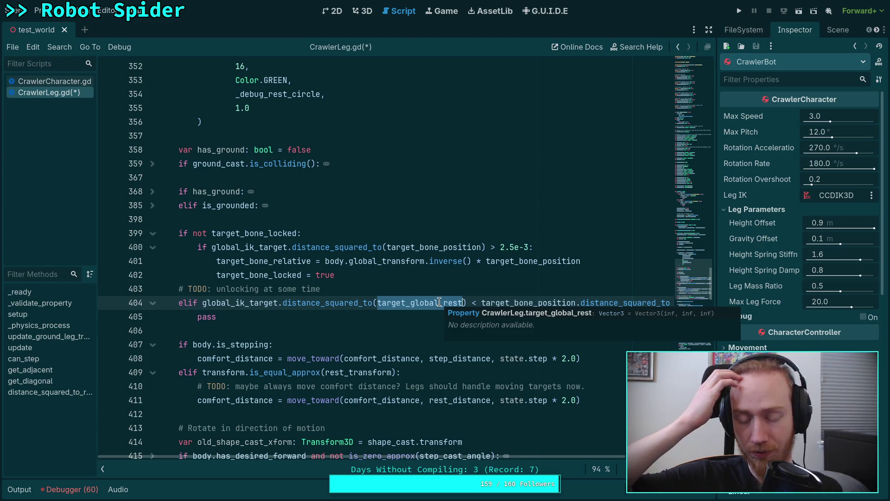
scroll(439, 302, "up", 7)
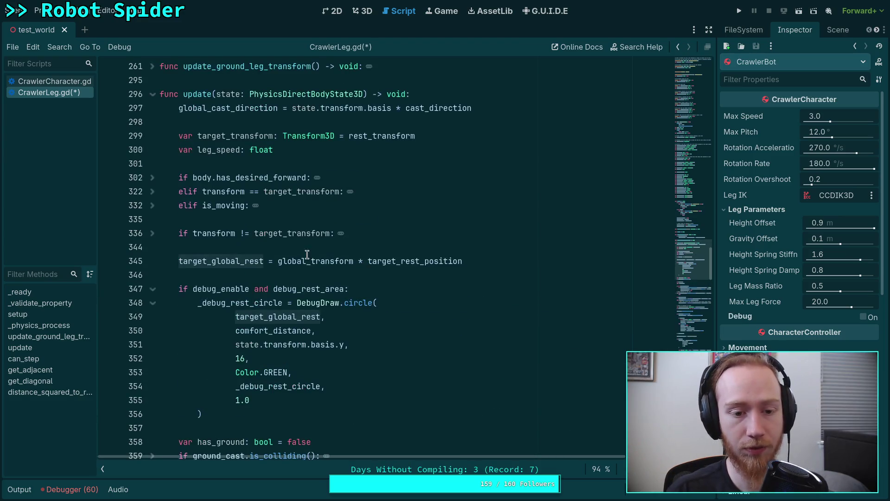
mouse_move(427, 263)
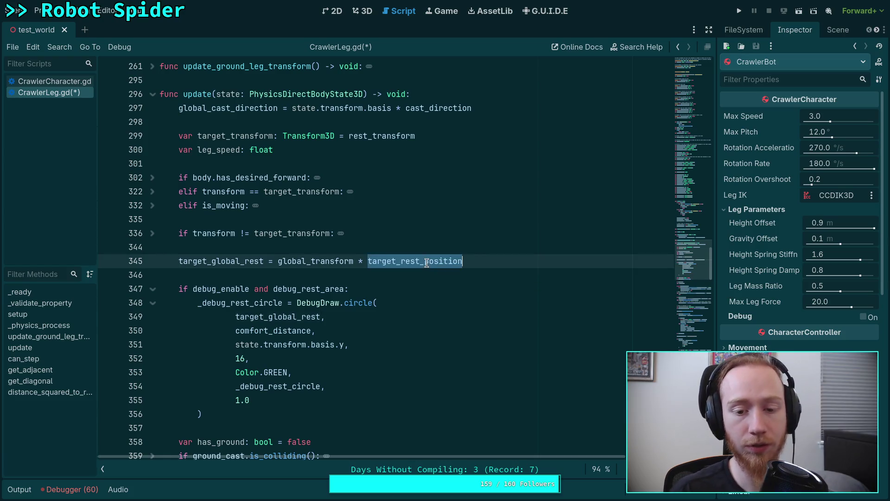
left_click(427, 263, "ctrl")
key("alt+Left")
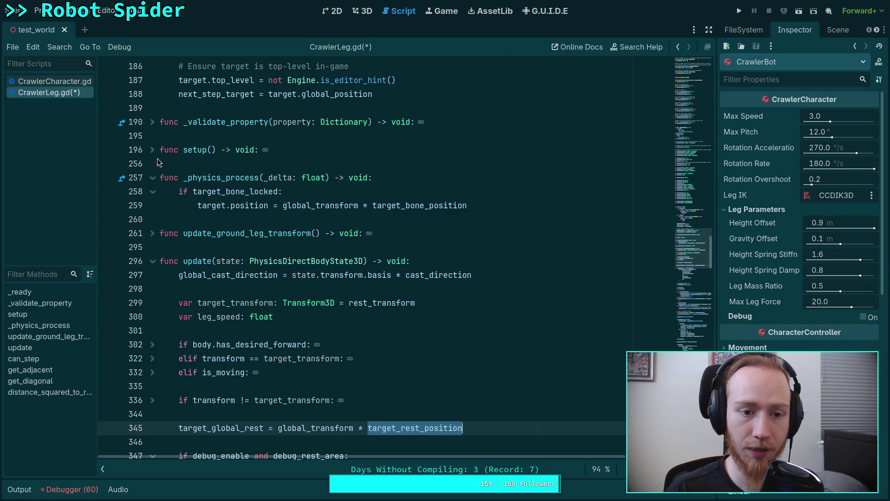
Step: Expand setup() to inspect 'target_rest_position = global_transform.inverse() * target.global_position' on line 199
left_click(152, 150)
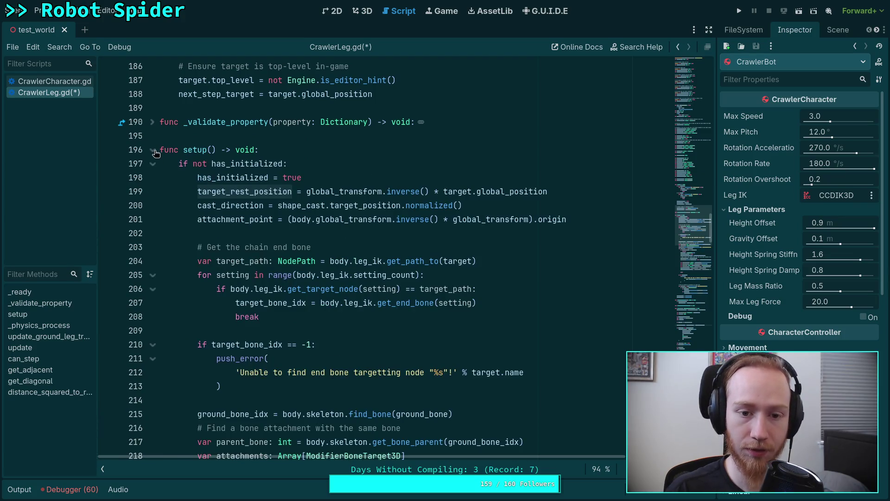
double_click(278, 192)
mouse_move(339, 191)
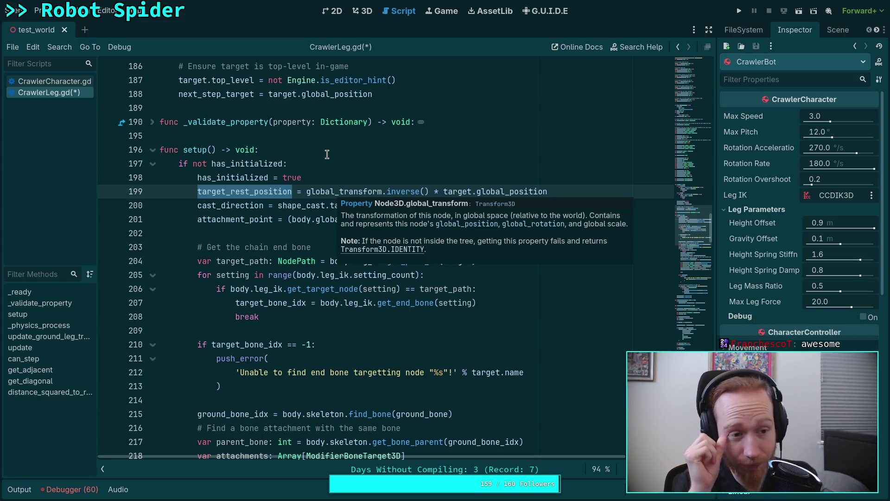
left_click(283, 236)
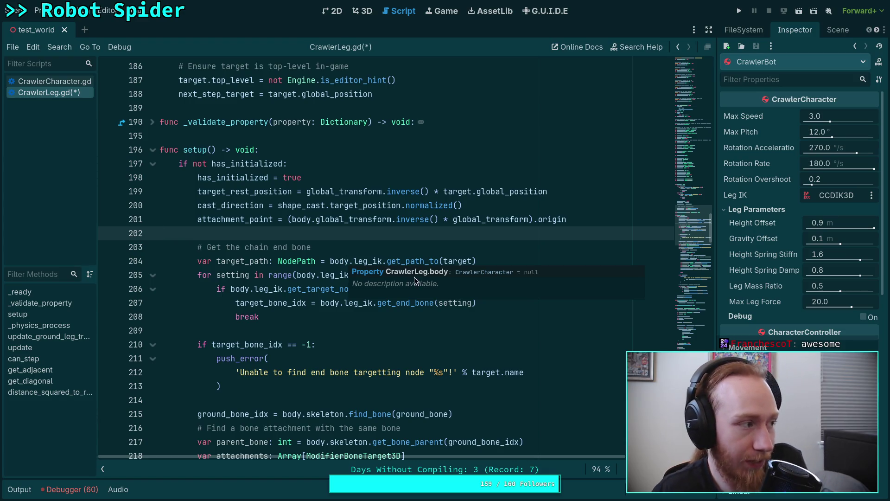
scroll(371, 259, "down", 3)
left_click(327, 247)
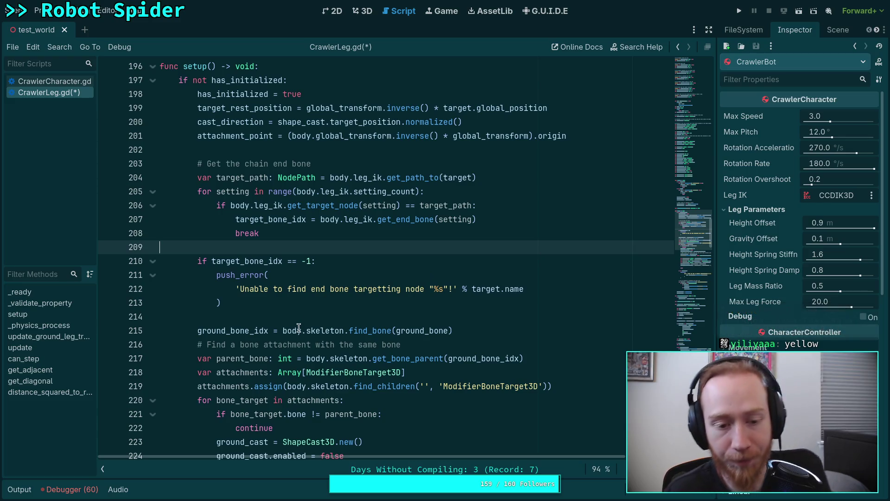
left_click(317, 319)
scroll(320, 319, "down", 1)
scroll(329, 319, "up", 1)
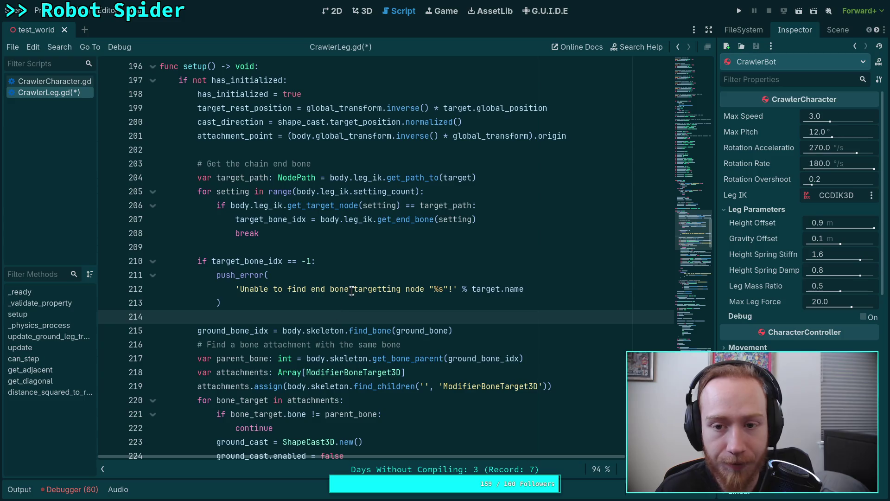
double_click(251, 110)
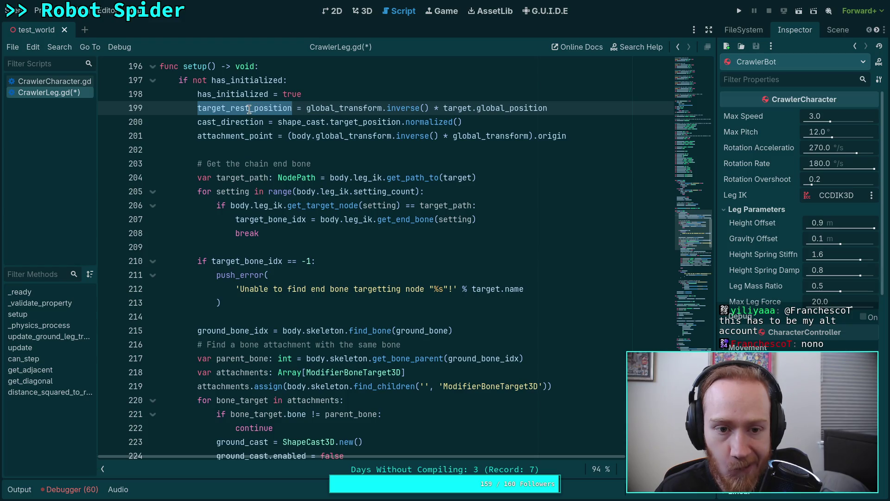
scroll(452, 281, "down", 15)
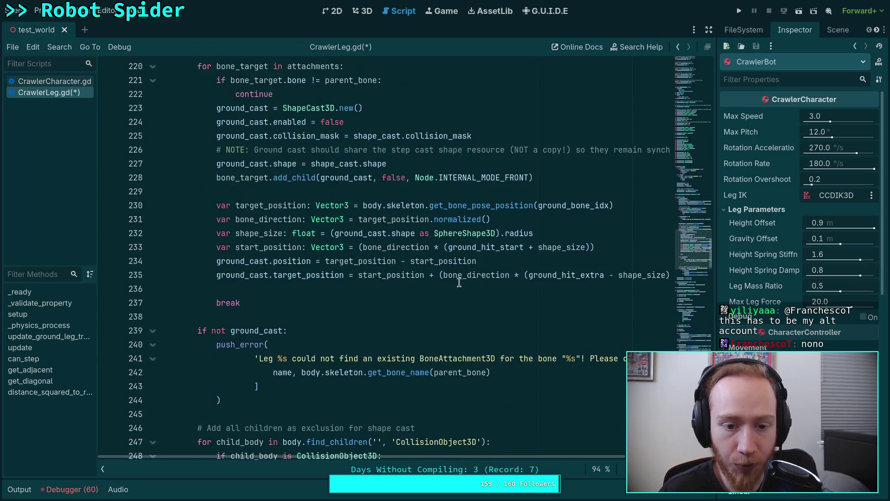
scroll(455, 285, "down", 4)
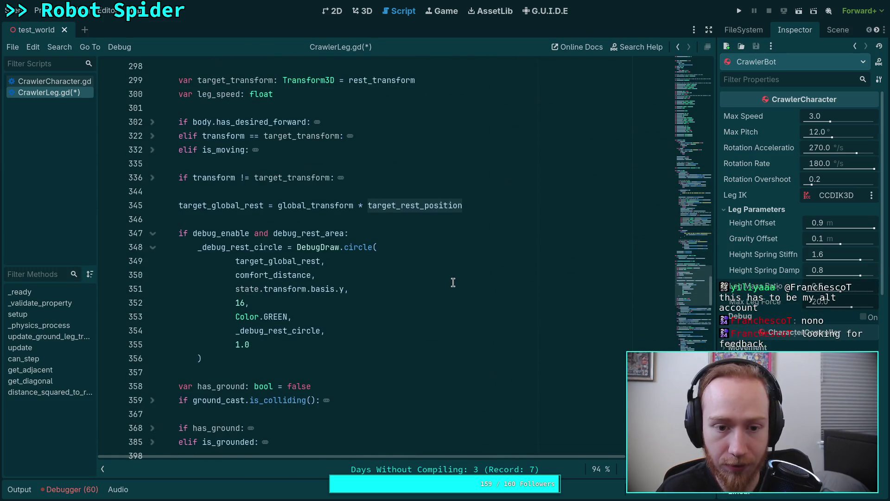
scroll(454, 283, "down", 6)
scroll(453, 282, "down", 10)
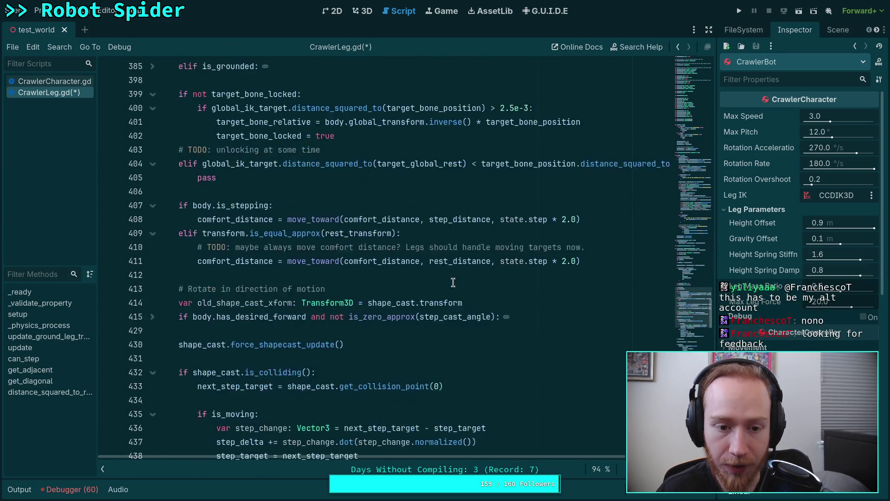
scroll(453, 282, "down", 5)
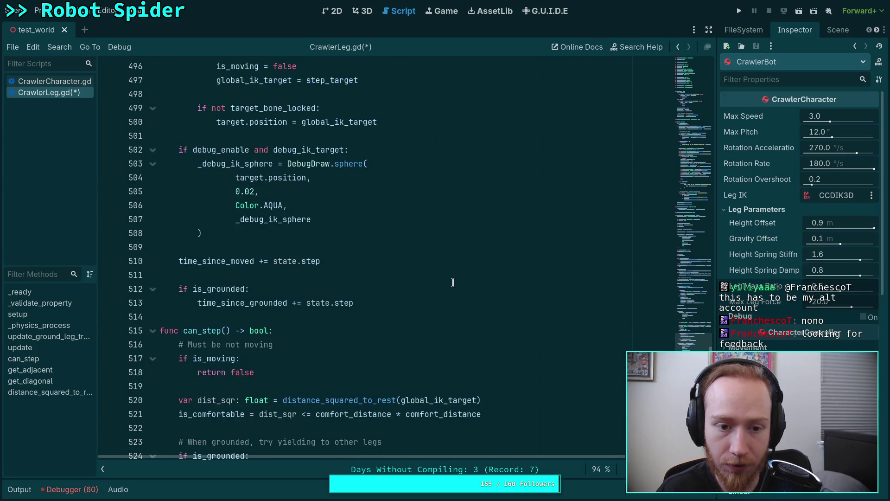
scroll(453, 282, "up", 5)
scroll(453, 282, "up", 3)
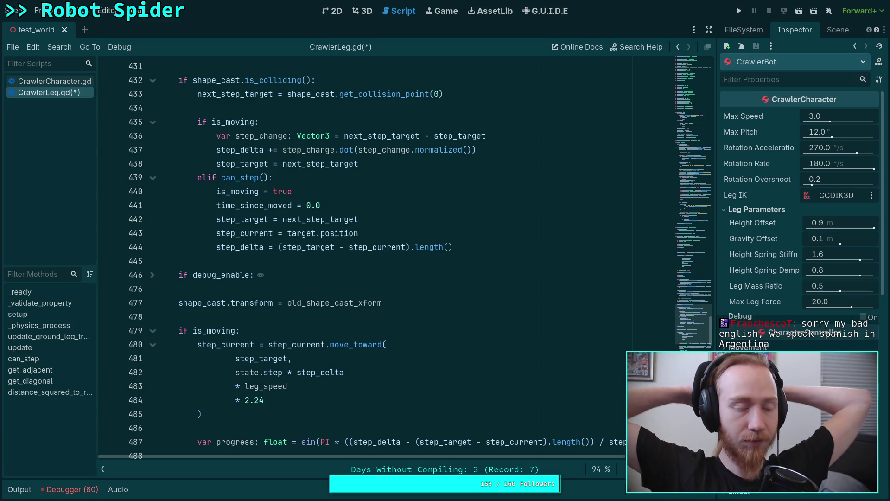
left_click(360, 317)
scroll(362, 318, "down", 2)
left_click(275, 344)
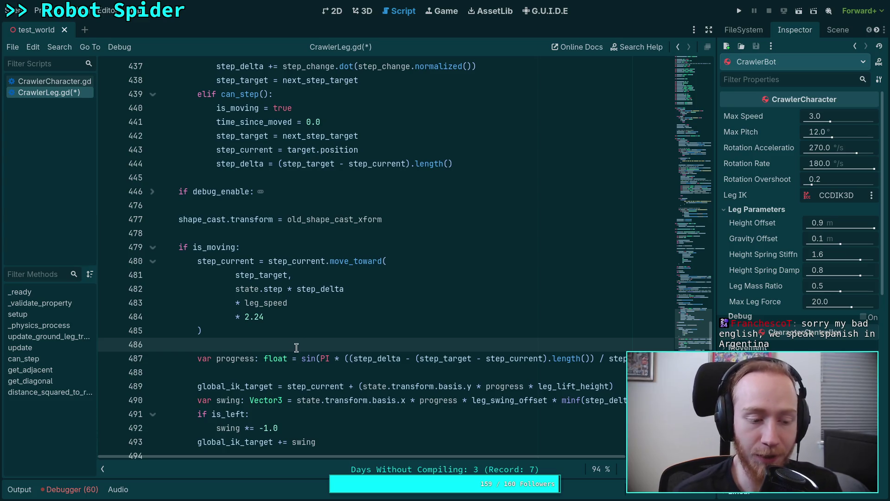
left_click(268, 370)
left_click(285, 344)
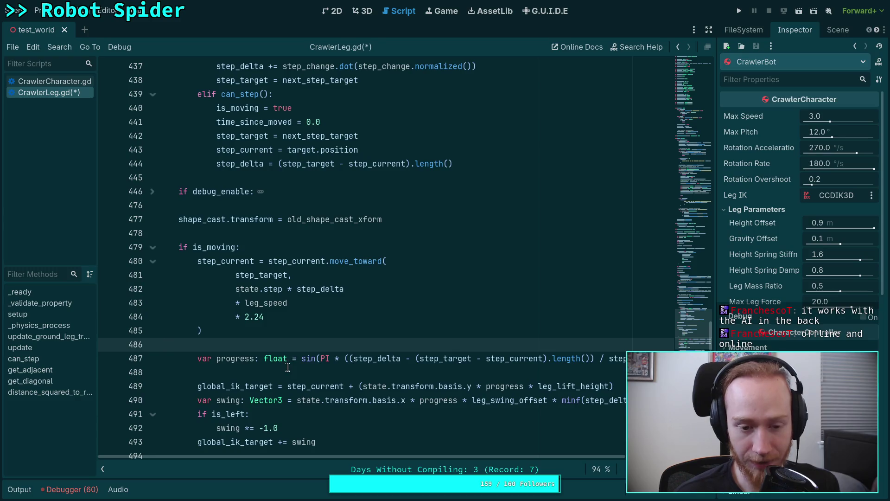
left_click(289, 368)
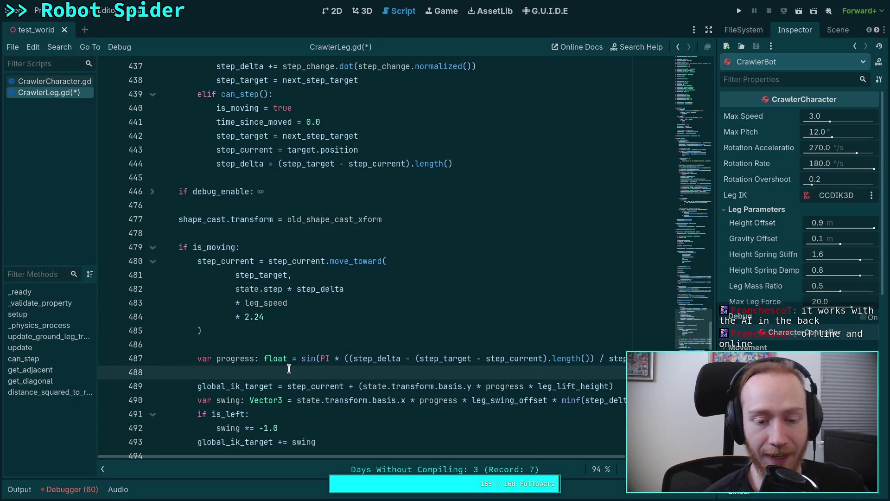
scroll(289, 368, "down", 4)
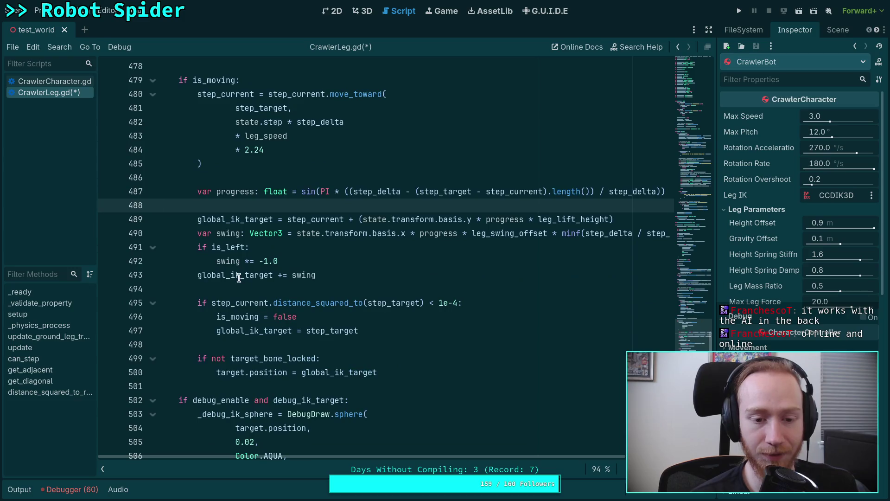
left_click(241, 288)
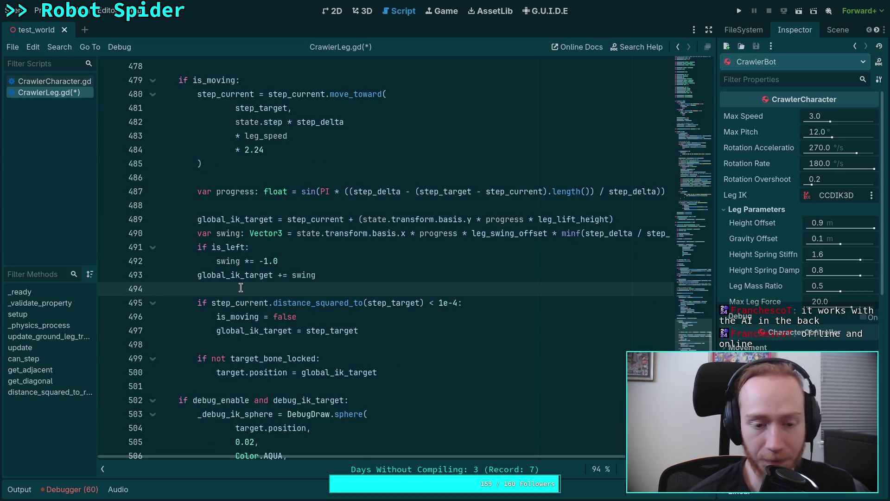
left_click(223, 205)
left_click(288, 289)
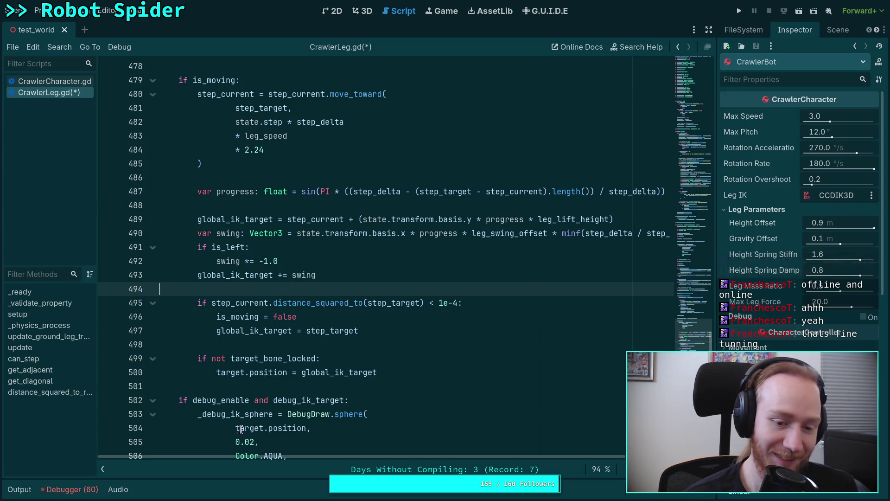
left_click(269, 388)
left_click(276, 344)
left_click(248, 289)
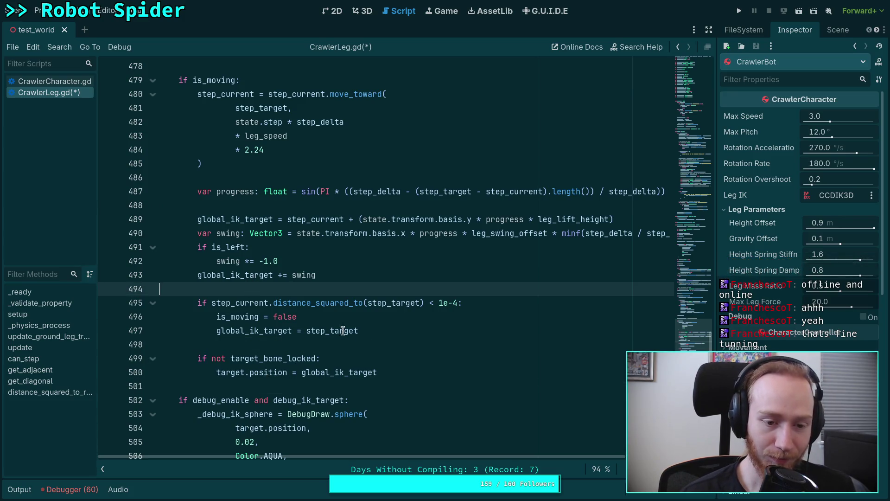
left_click(296, 343)
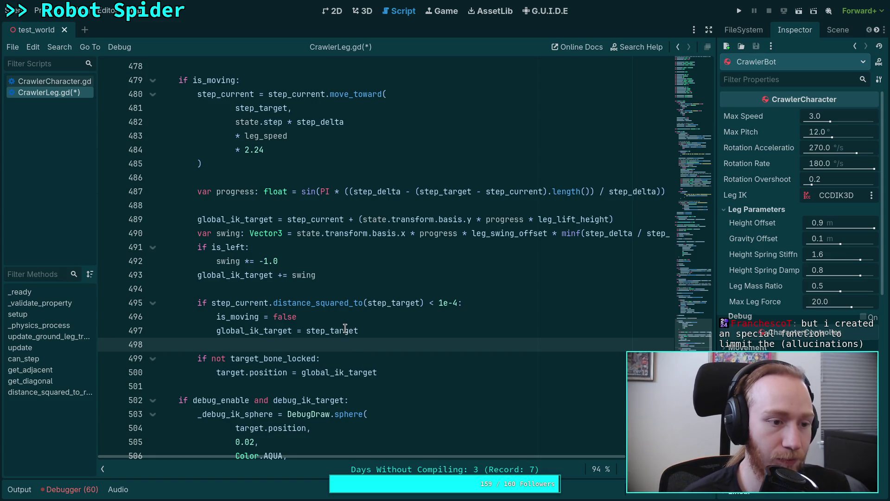
mouse_move(346, 329)
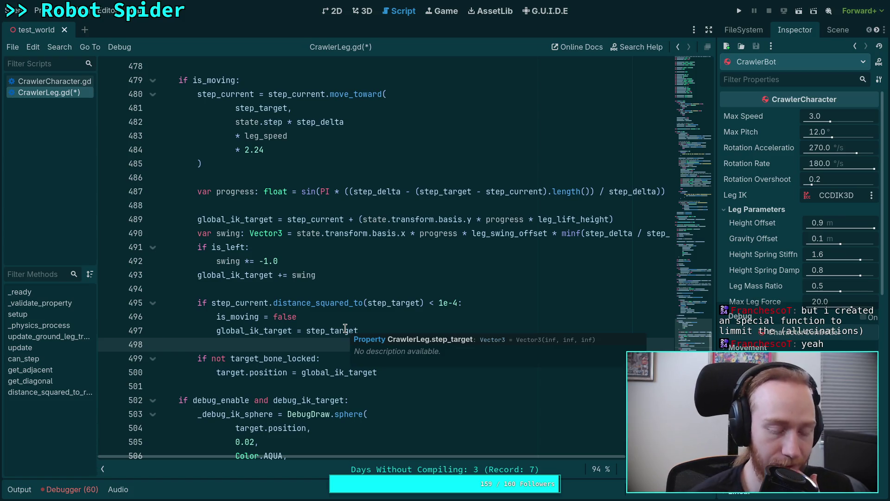
left_click(318, 352)
left_click(333, 346)
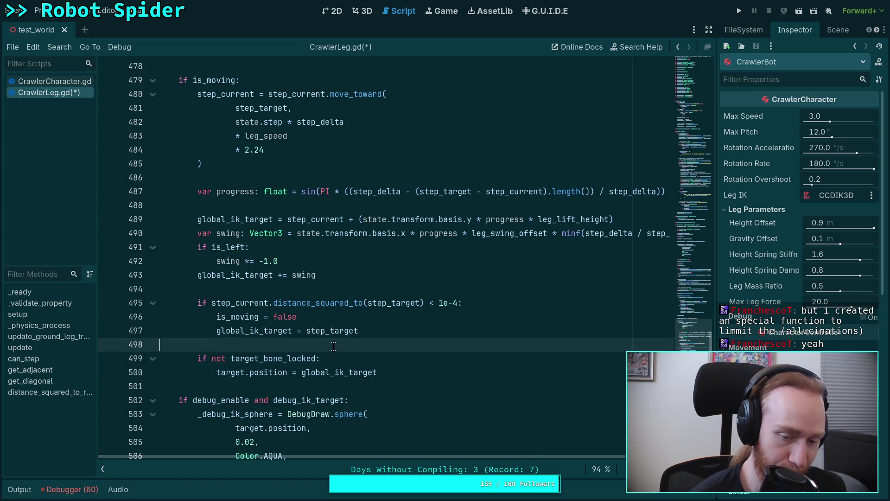
left_click(315, 384)
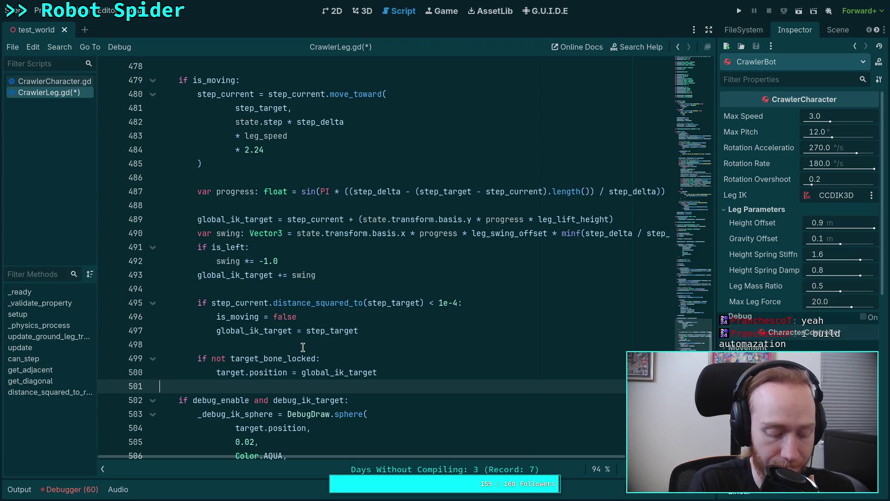
left_click(304, 288)
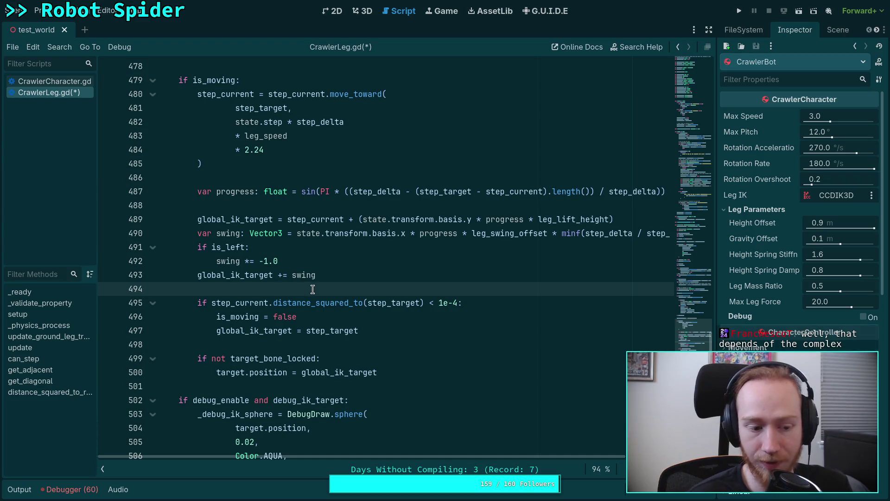
left_click(272, 343)
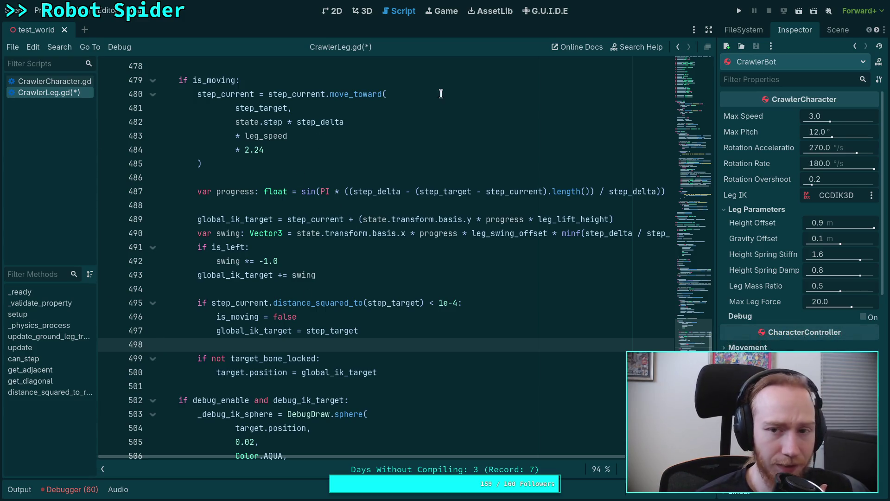
Step: Switch to the browser showing the Game Development Stack Exchange answer on rotating about an arbitrary point
key("alt+Tab")
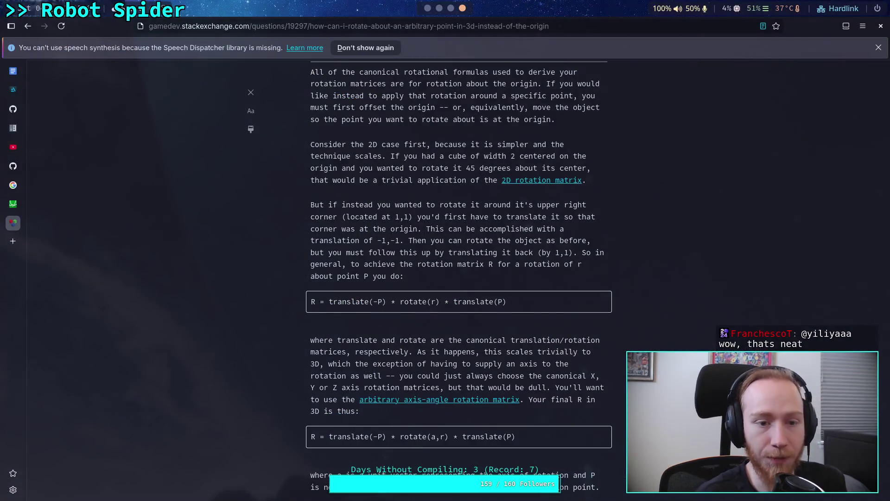
Step: Load the pasted pcgamer.com article URL about the MMO Seed in a new tab
left_click(15, 241)
type("https://www.pcgamer.com/games/mmo/former-eve-online-developers-are-building-a-society-simulation-mmo-where-your-character-keeps-playing-even-after-you-log-off/")
key("Return")
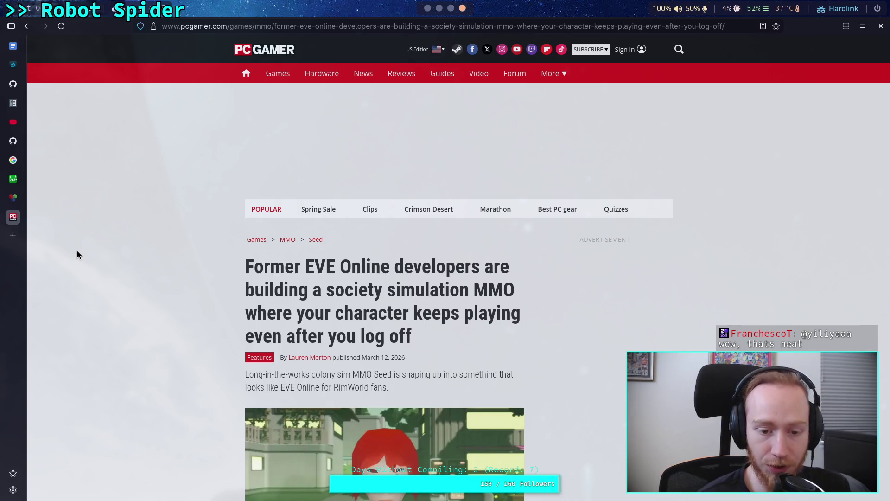
scroll(77, 250, "down", 5)
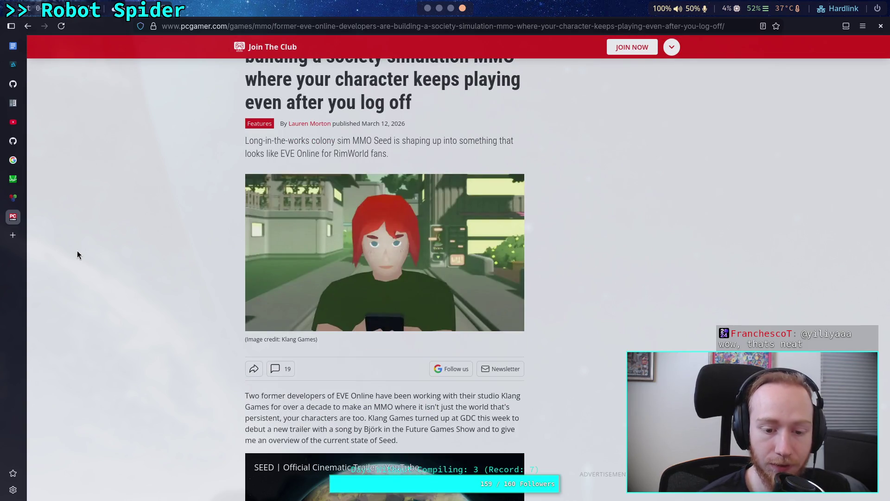
scroll(78, 255, "up", 3)
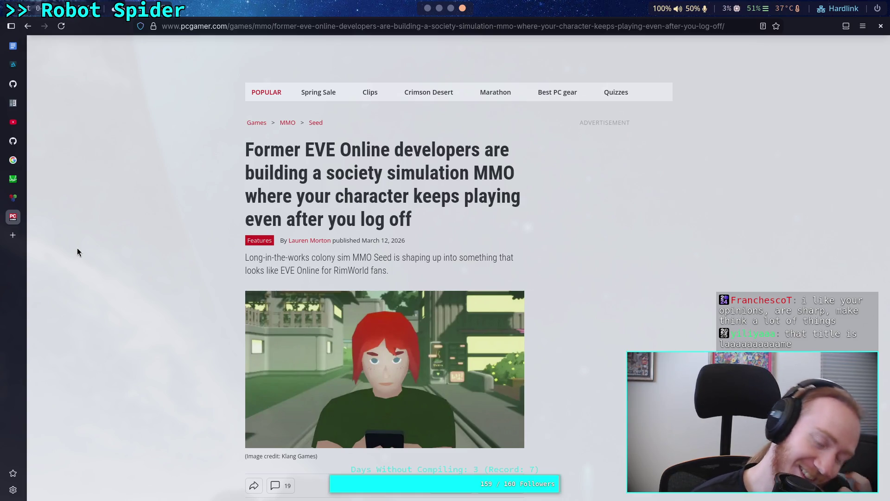
scroll(78, 252, "down", 10)
scroll(77, 252, "up", 2)
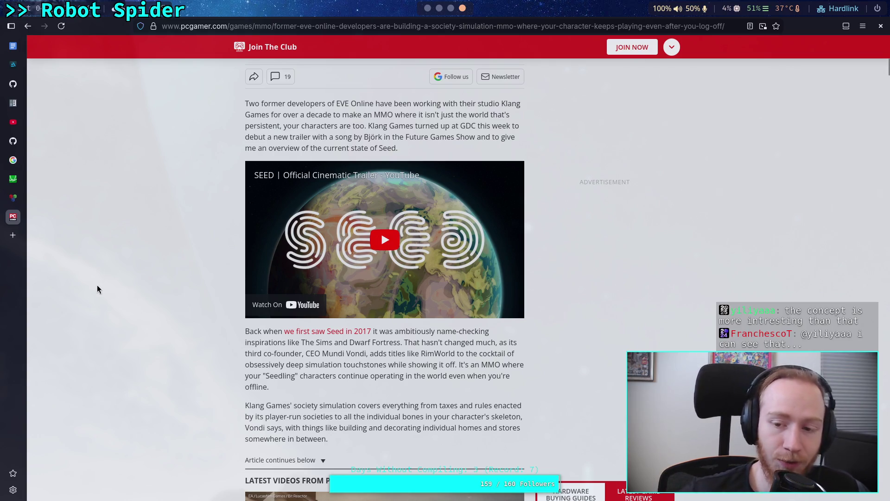
scroll(118, 293, "down", 2)
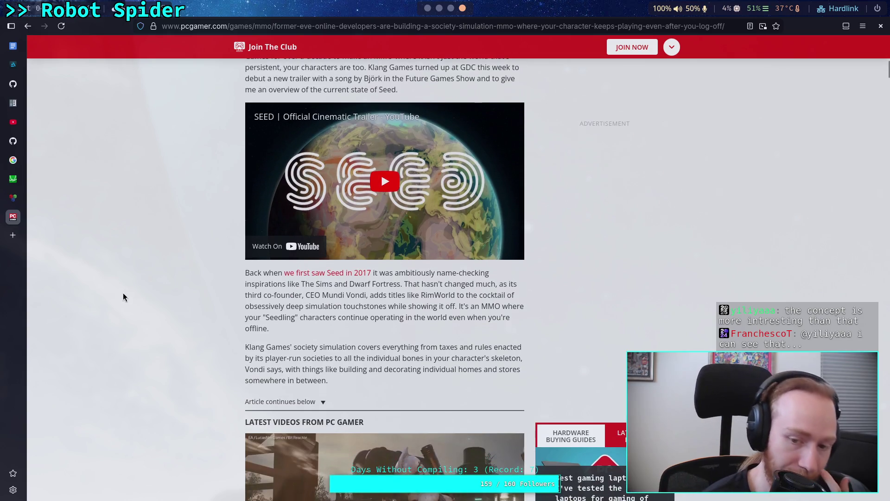
scroll(130, 296, "down", 6)
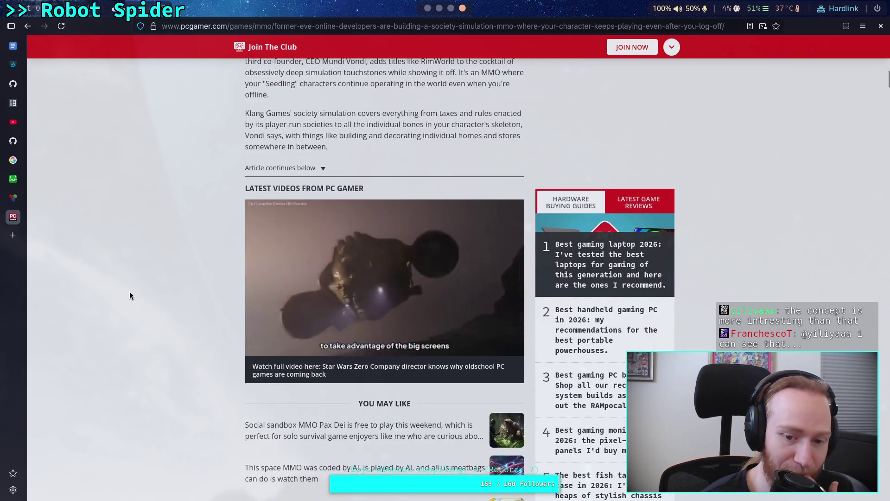
scroll(129, 296, "down", 5)
scroll(224, 298, "down", 2)
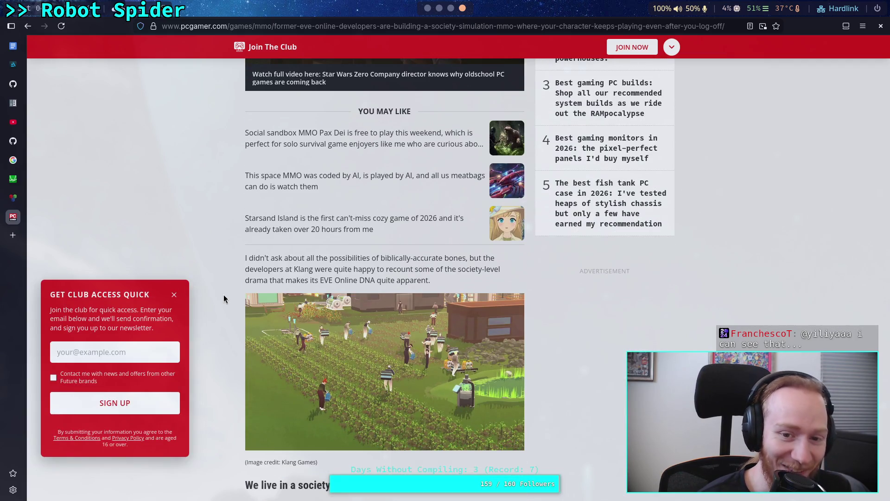
scroll(224, 299, "down", 6)
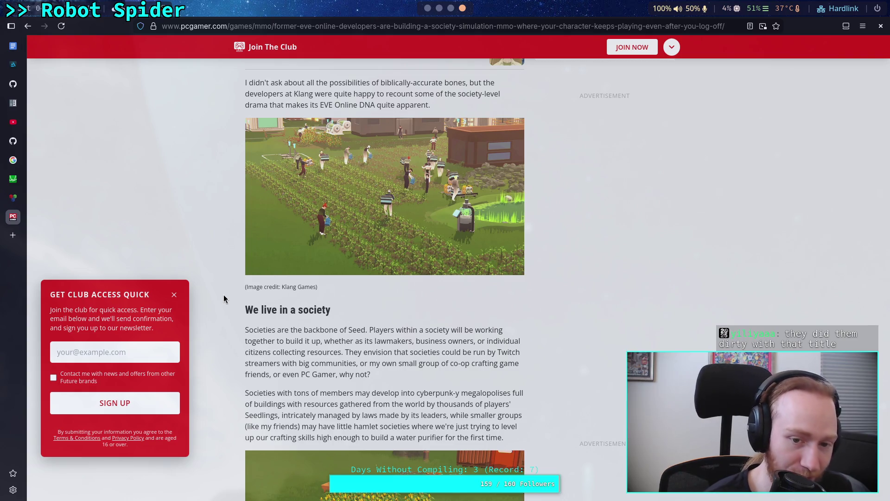
scroll(224, 296, "down", 2)
scroll(224, 295, "down", 2)
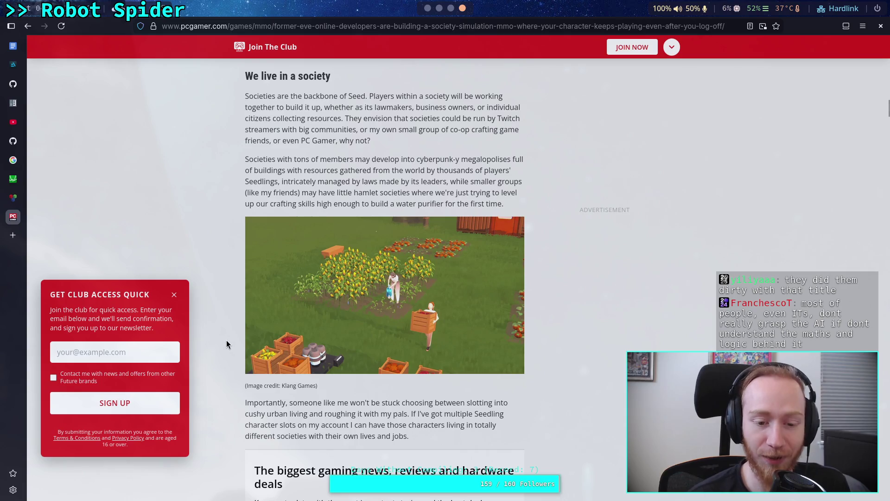
scroll(232, 335, "down", 6)
scroll(229, 334, "down", 12)
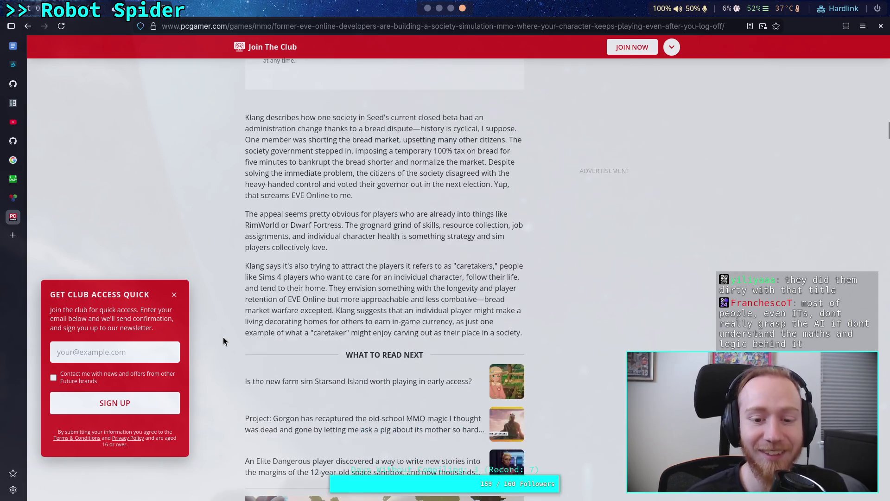
scroll(232, 337, "down", 8)
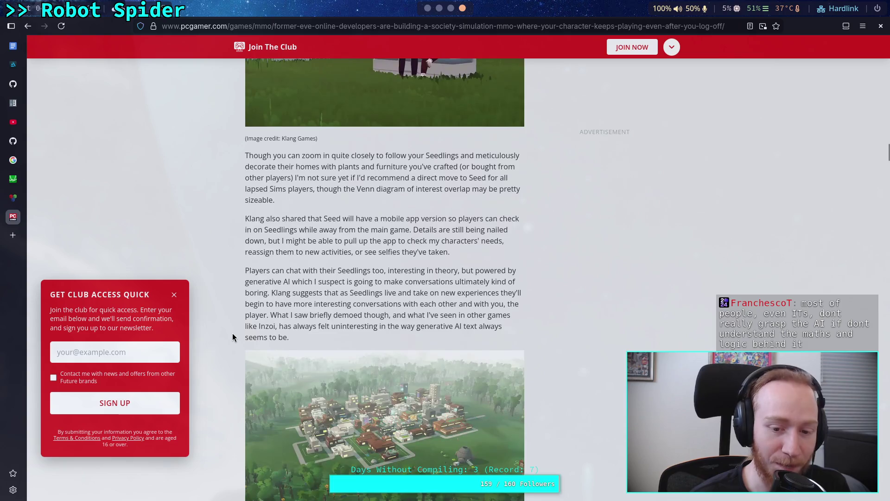
scroll(232, 334, "up", 20)
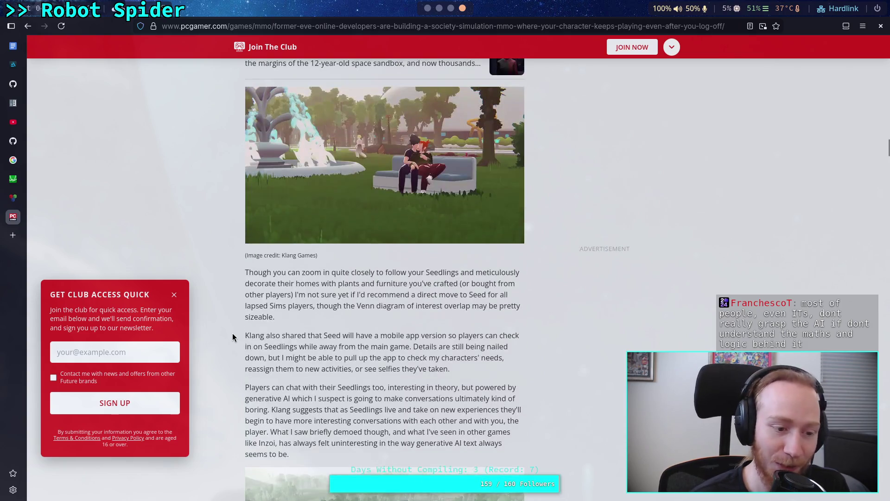
scroll(232, 337, "up", 15)
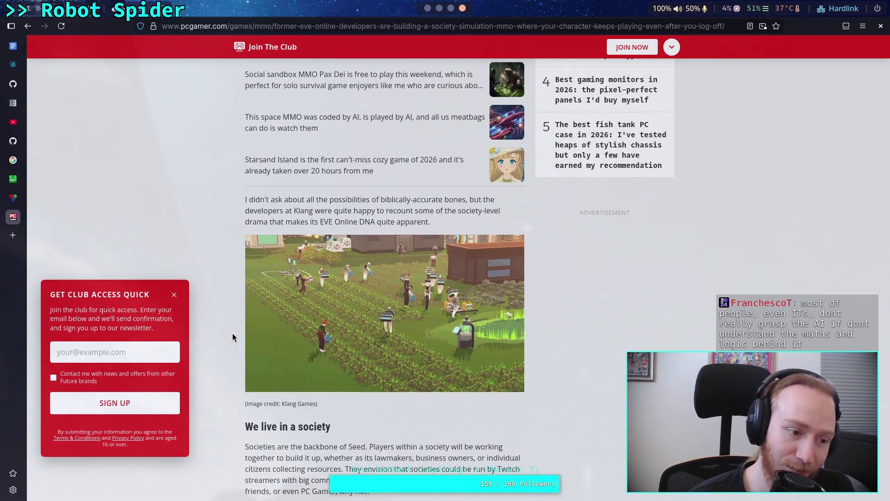
scroll(233, 334, "up", 20)
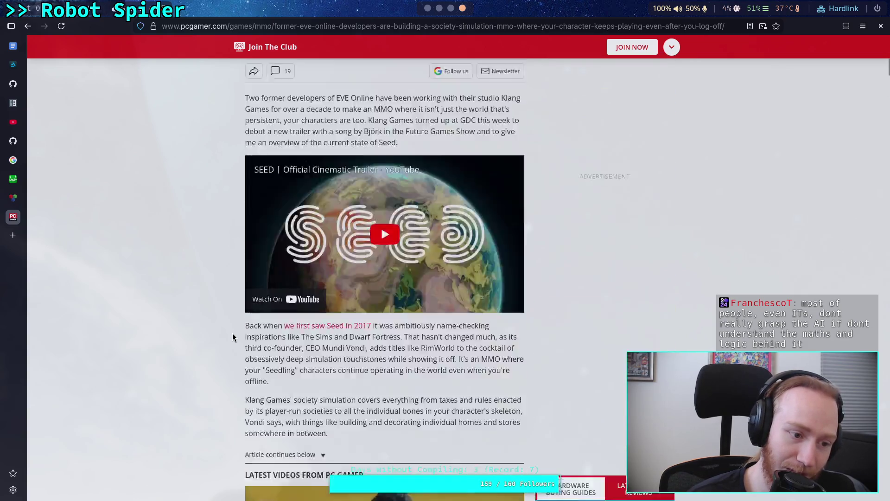
Step: Read further through the PC Gamer article on the MMO Seed, then return to Stack Exchange and Godot
scroll(232, 333, "down", 3)
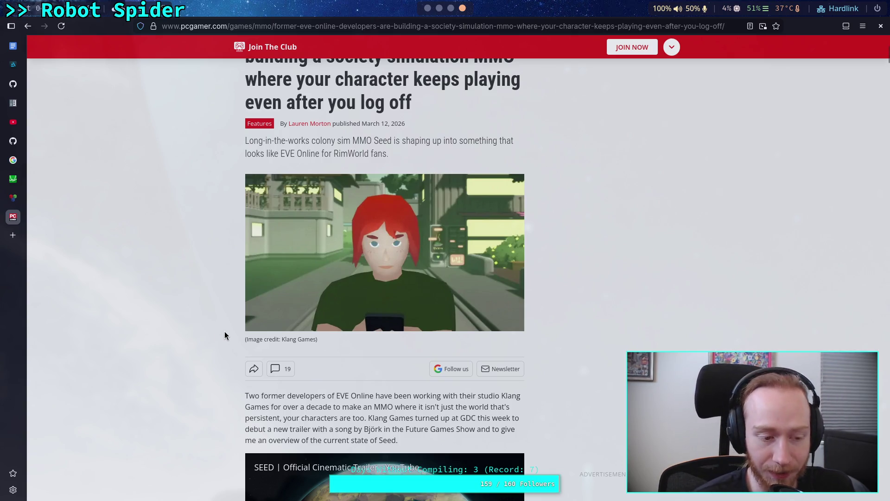
scroll(224, 333, "down", 3)
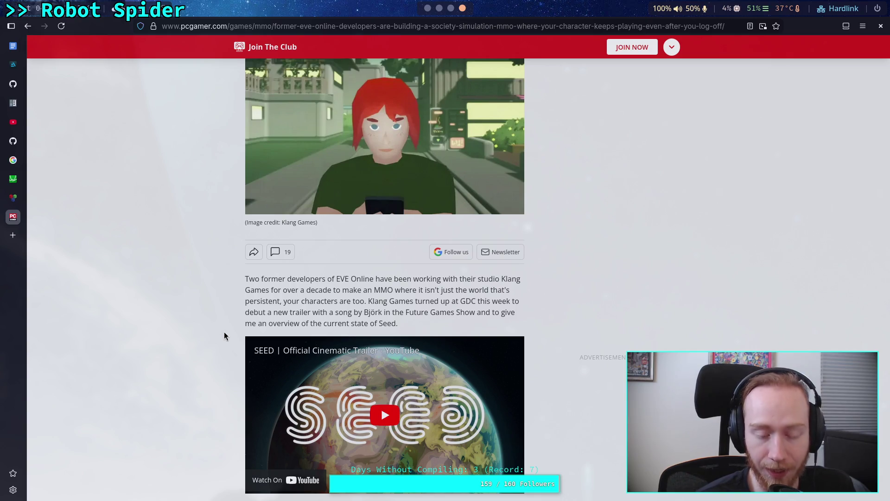
scroll(224, 332, "down", 3)
scroll(226, 327, "down", 3)
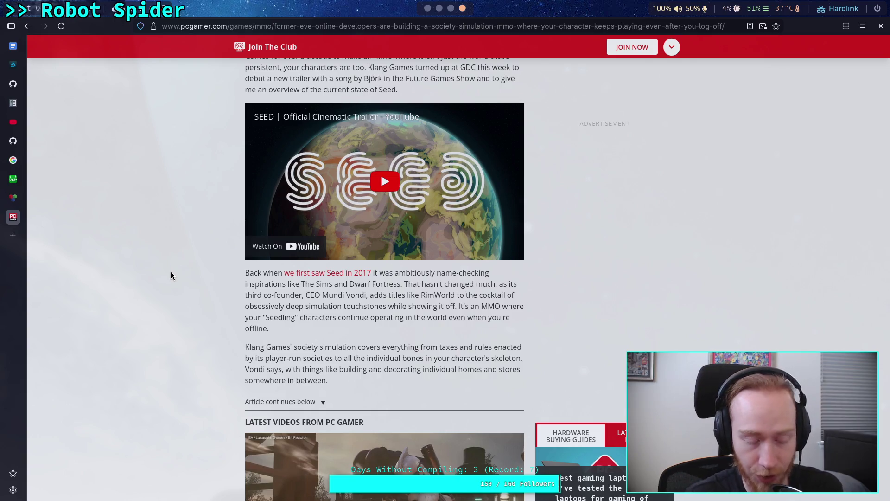
scroll(171, 272, "down", 2)
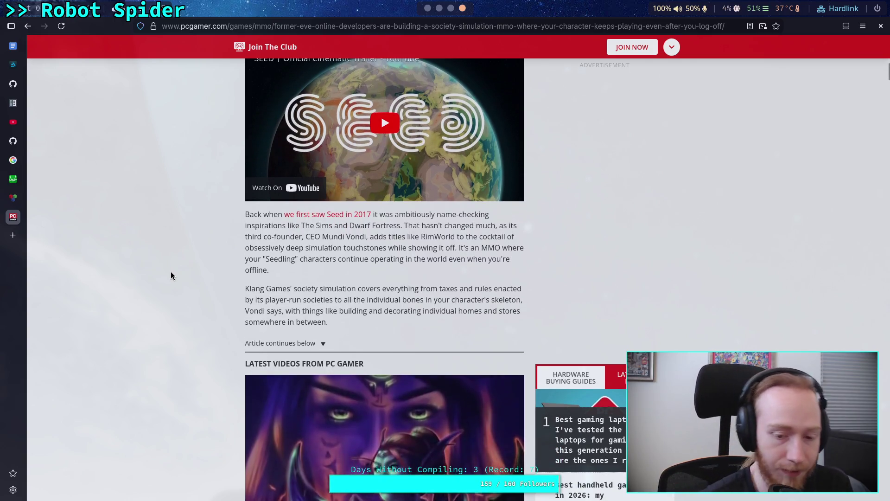
scroll(171, 275, "up", 3)
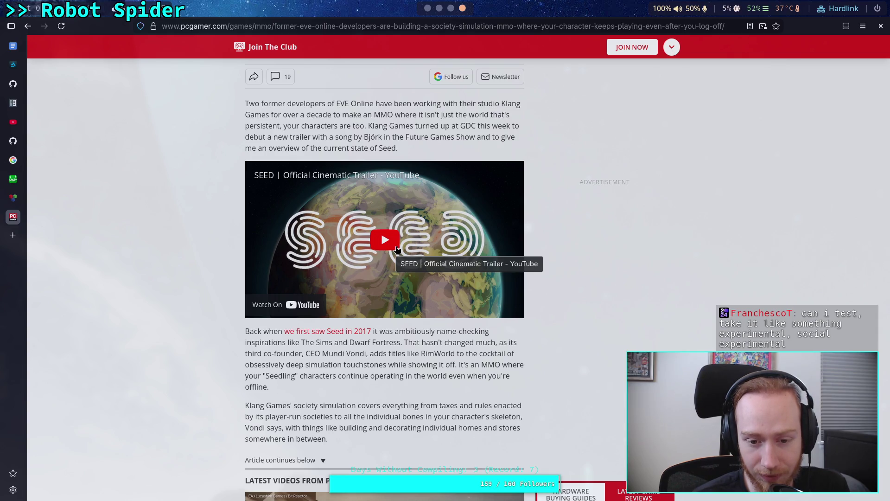
scroll(397, 250, "down", 15)
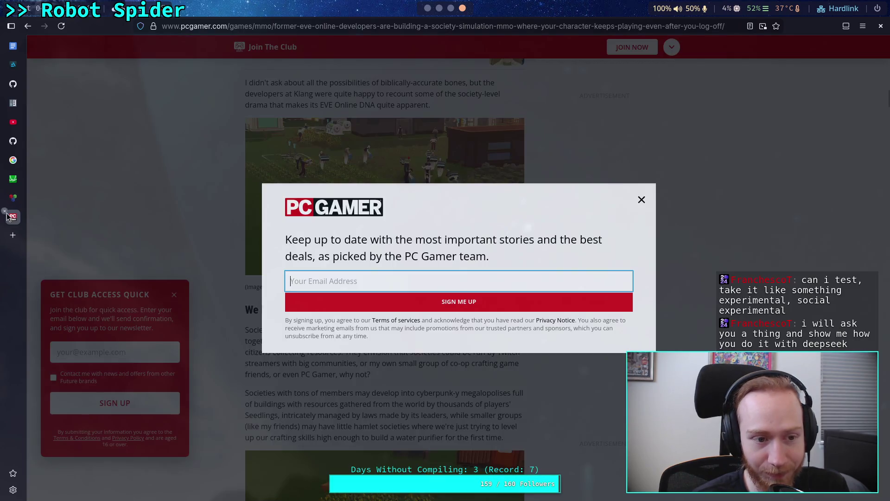
left_click(13, 197)
left_click(439, 8)
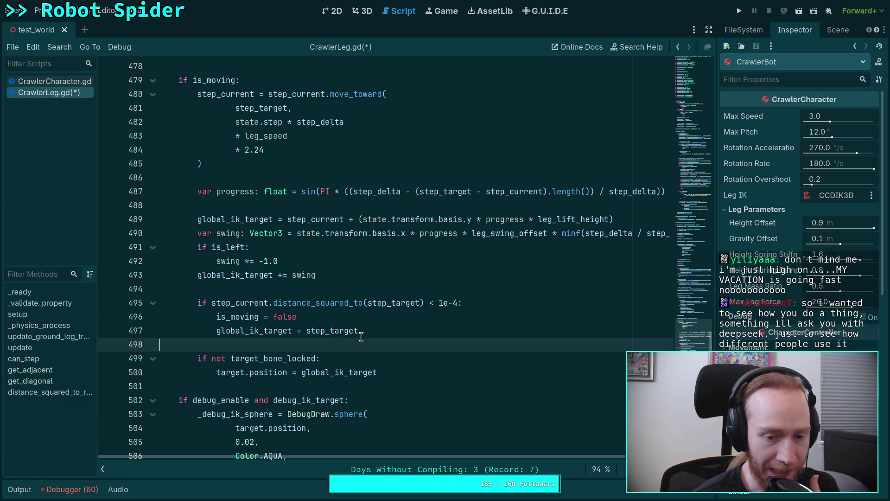
Step: Place the cursor on blank line 494 of CrawlerLeg.gd in the Script editor
left_click(299, 291)
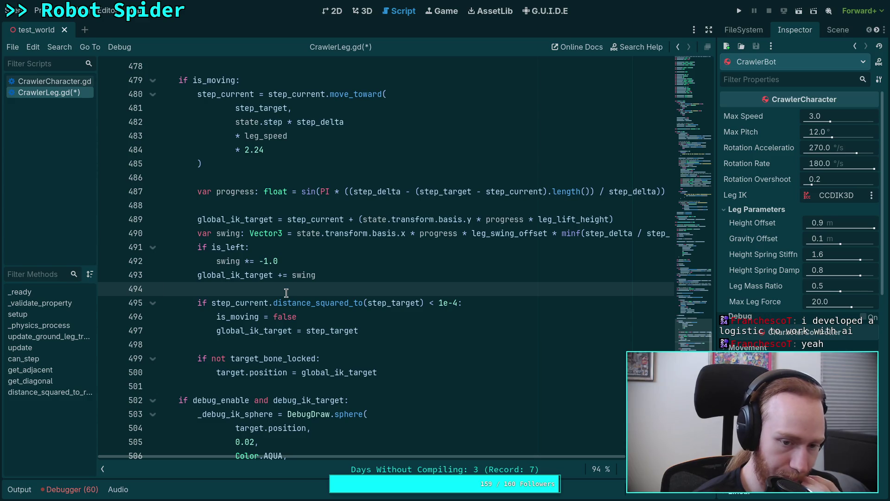
left_click_drag(259, 179, 416, 451)
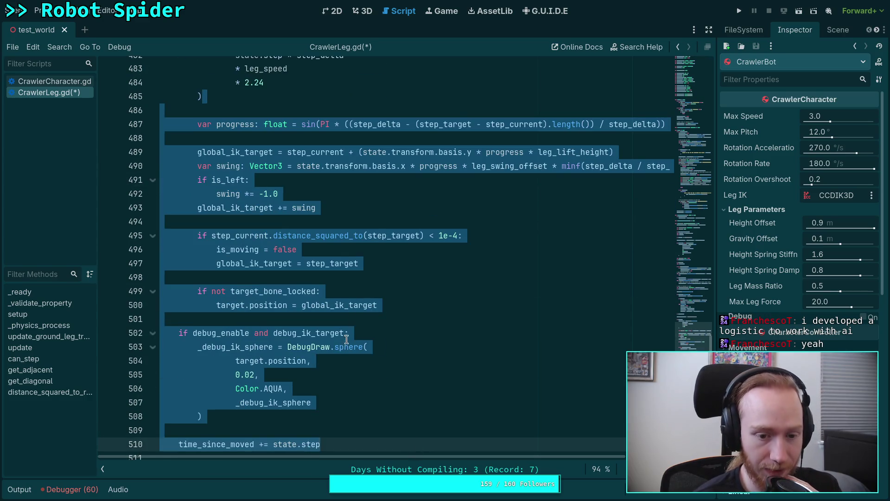
left_click(354, 321)
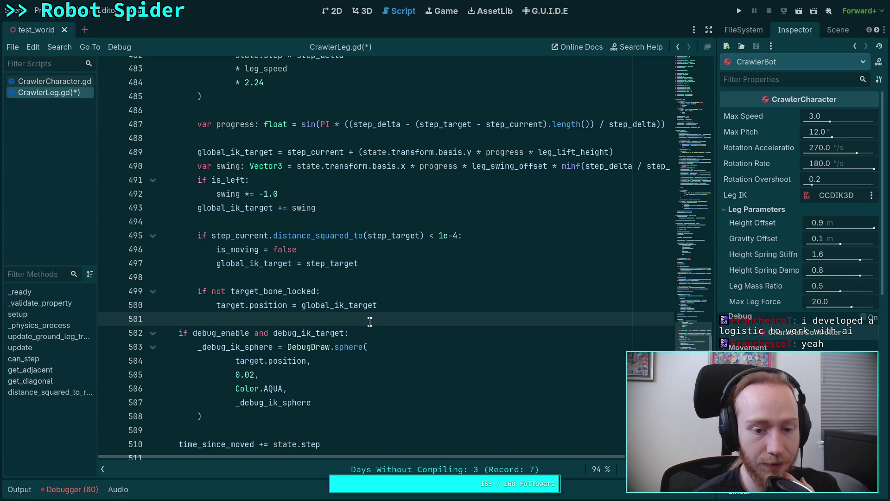
scroll(420, 318, "down", 3)
left_click(341, 330)
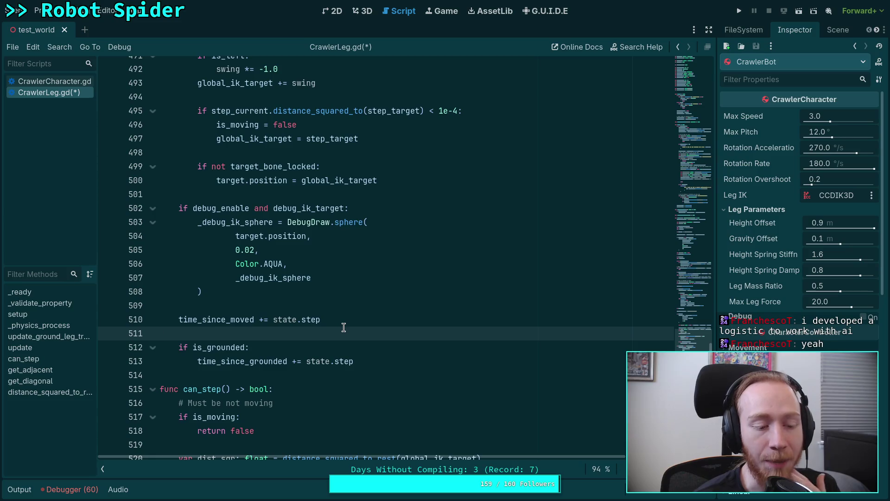
left_click(343, 308)
scroll(344, 309, "up", 2)
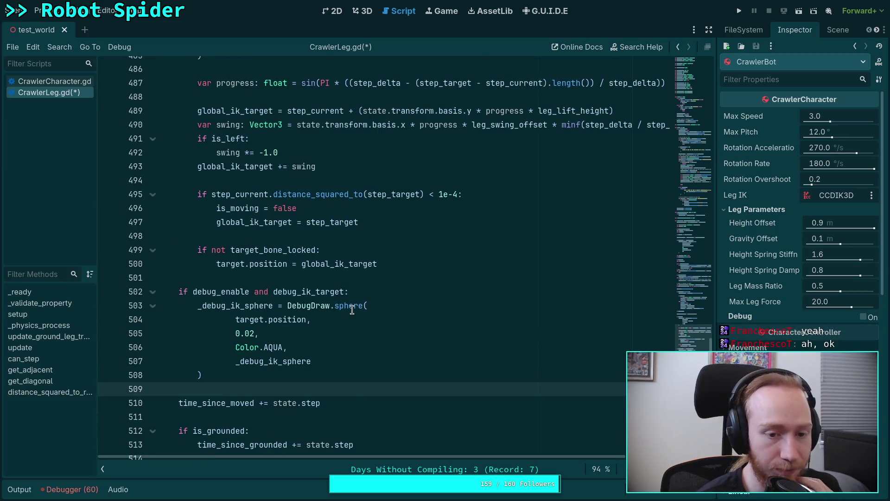
scroll(352, 310, "up", 1)
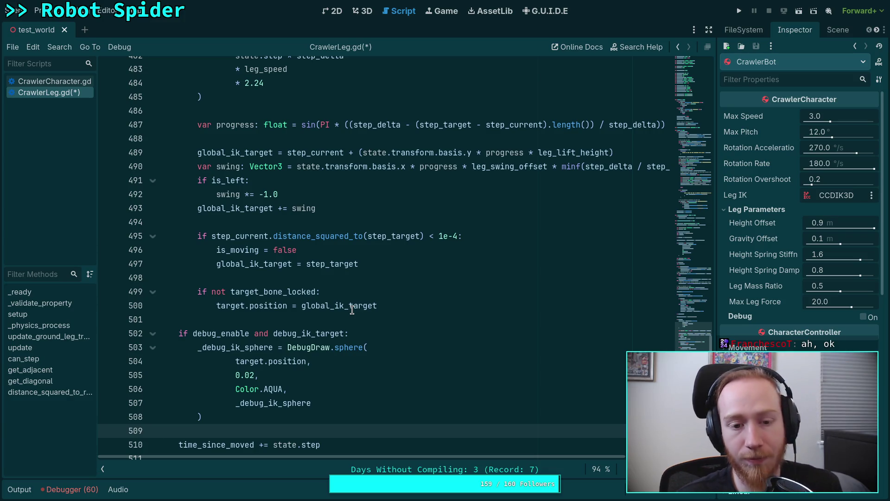
scroll(352, 310, "up", 3)
scroll(315, 310, "down", 1)
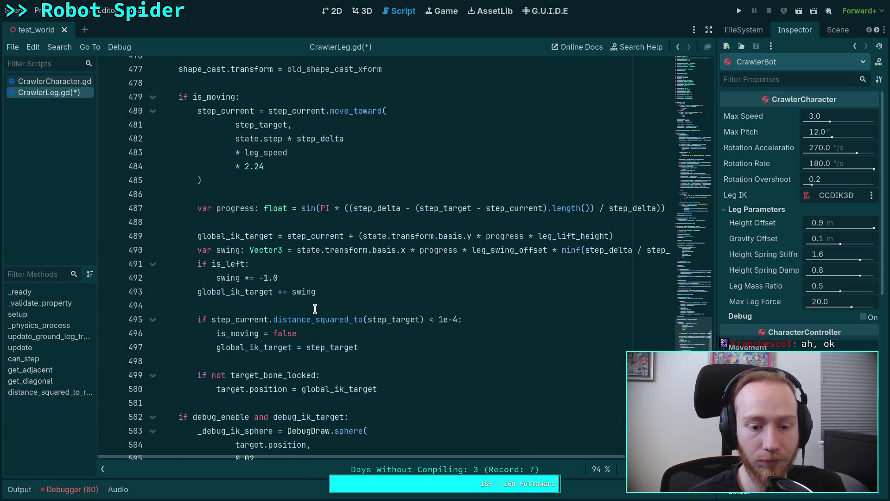
scroll(308, 328, "down", 4)
scroll(280, 314, "up", 20)
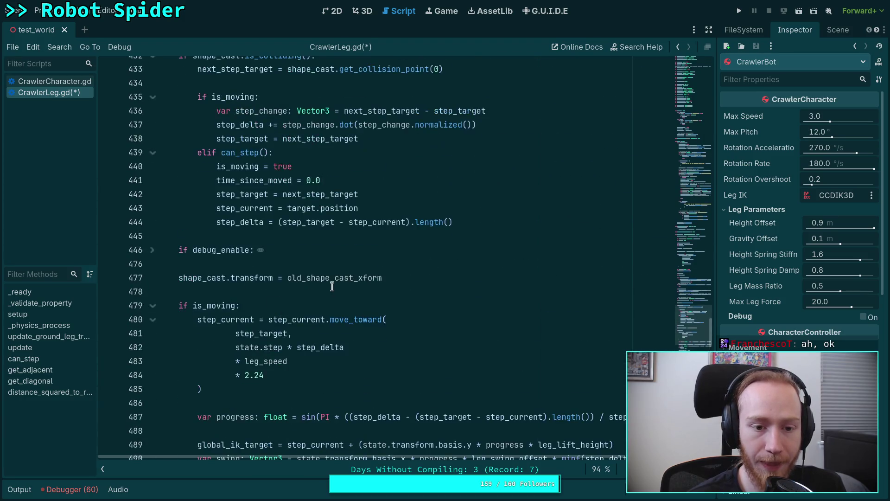
scroll(266, 289, "up", 4)
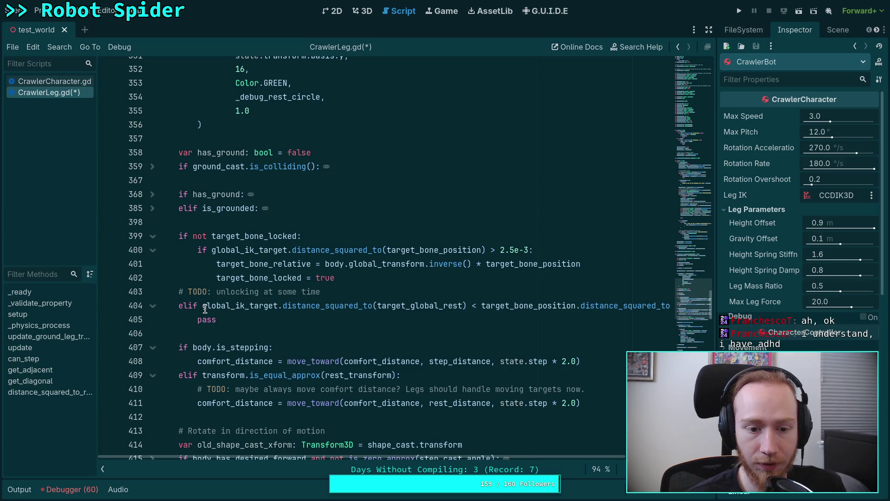
left_click_drag(188, 306, 671, 307)
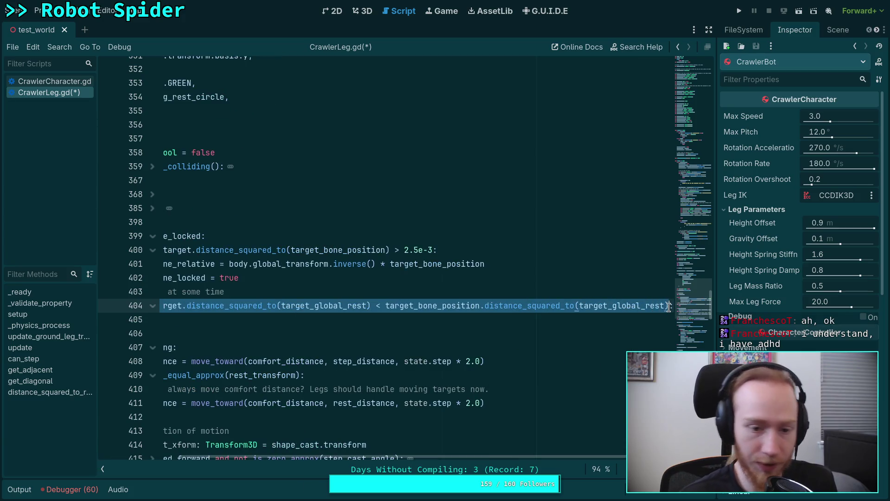
Step: Finish else: and move the '# TODO: unlocking at some time' comment, indented, beneath it
type("se:")
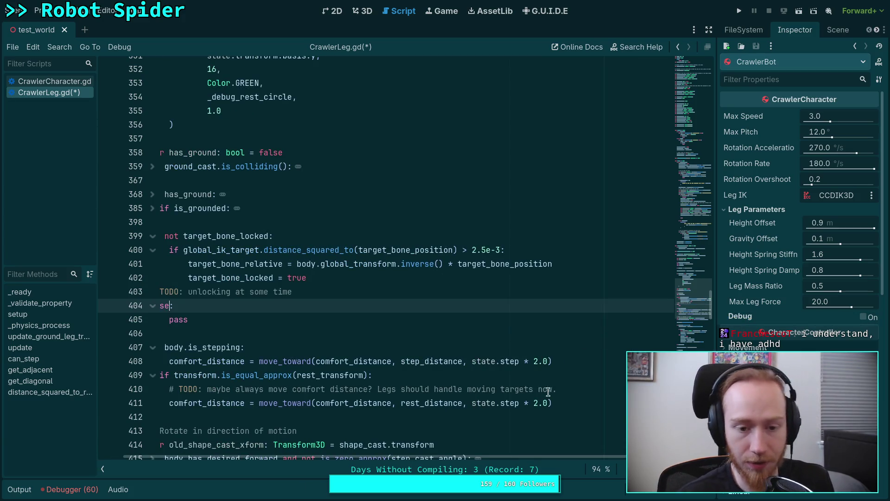
left_click_drag(471, 456, 445, 456)
left_click(210, 292)
key("alt+Down")
key("alt+Up")
key("alt+Down")
key("Home")
key("Tab")
mouse_move(684, 136)
left_mouse_down()
mouse_move(686, 156)
mouse_move(705, 122)
mouse_move(689, 288)
left_mouse_up()
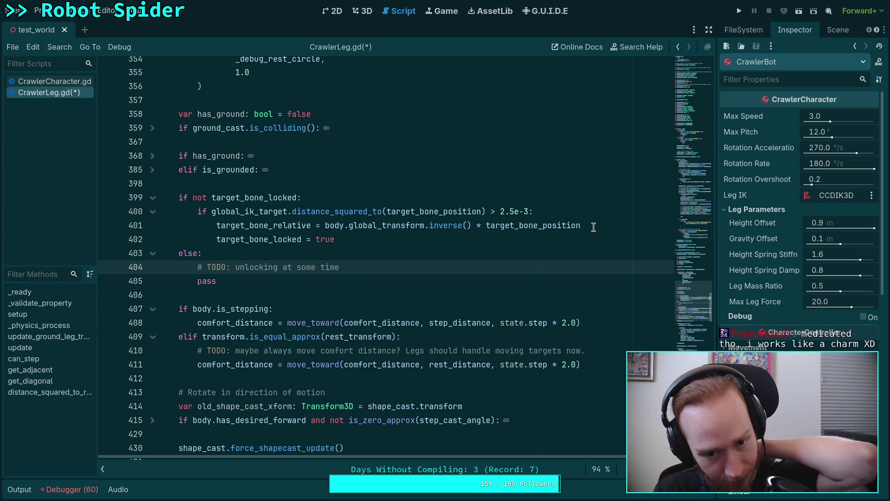
left_click(593, 227)
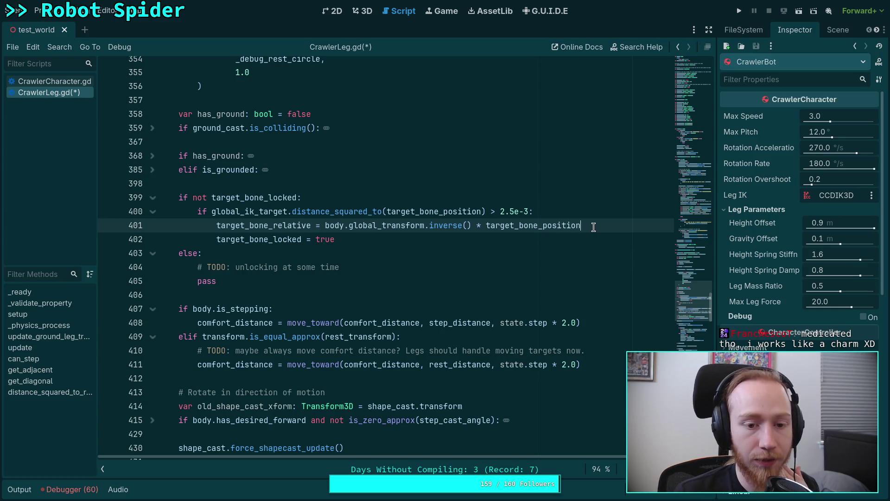
Step: Start a 'target_bo' line after target_bone_relative, then check the target_lock_distance declaration near line 164
key("Return")
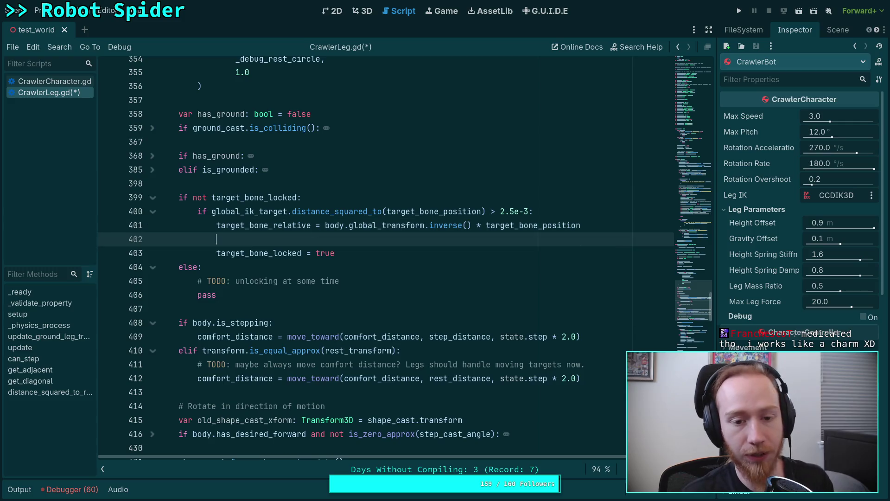
type("target_bo")
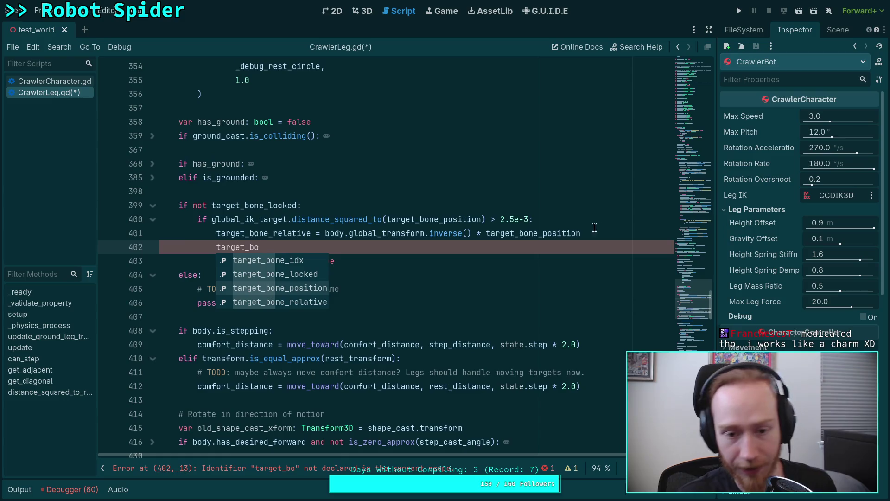
left_click(681, 289)
left_click_drag(682, 289, 694, 192)
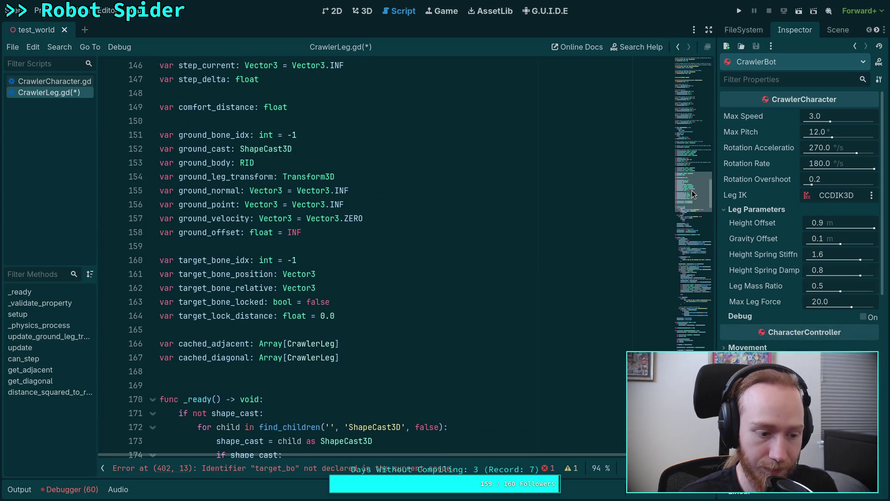
left_click(393, 306)
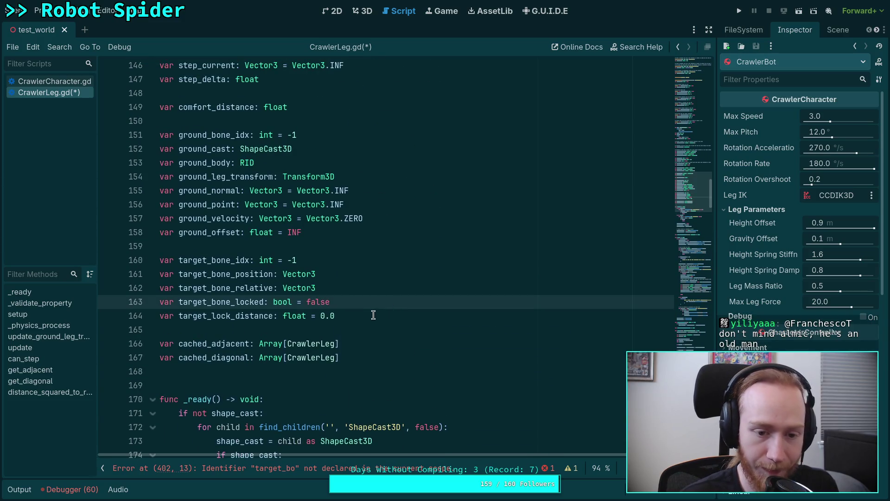
left_click(374, 317)
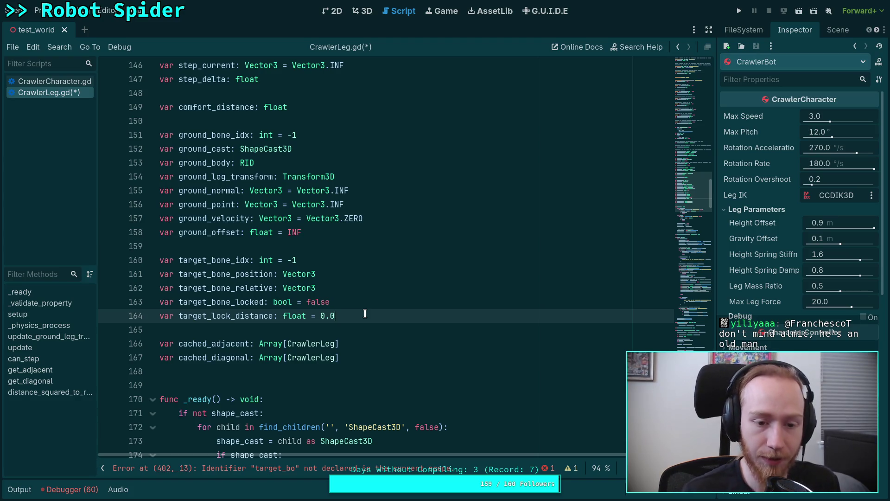
double_click(226, 315)
Step: Complete line 402 to target_lock_distance and reorder so target_bone_locked is set first
left_click(680, 307)
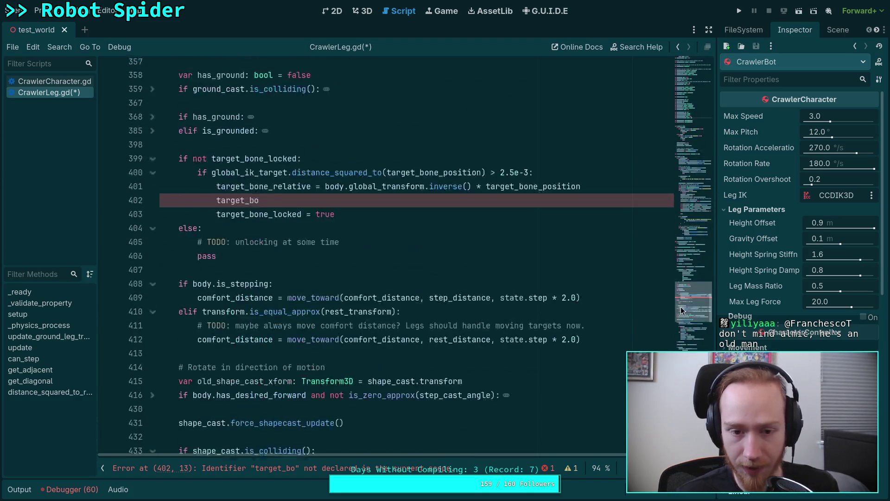
left_click(252, 239)
key("BackSpace")
key("BackSpace")
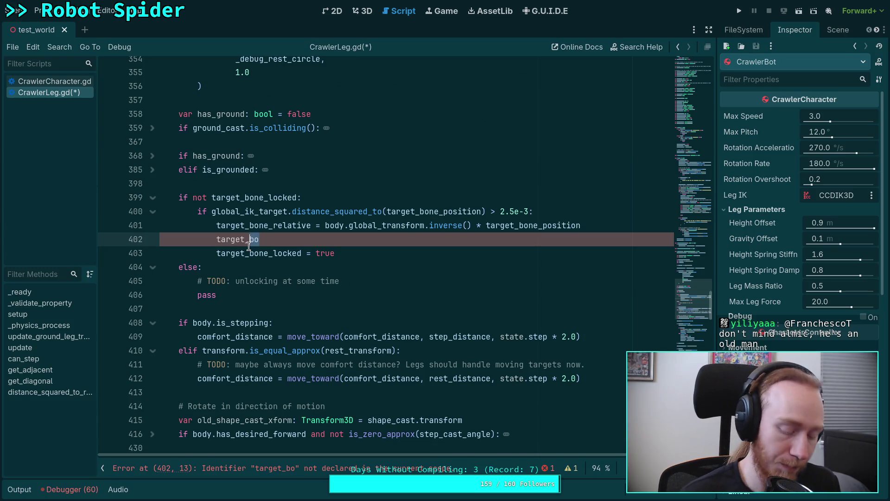
type("l")
key("Return")
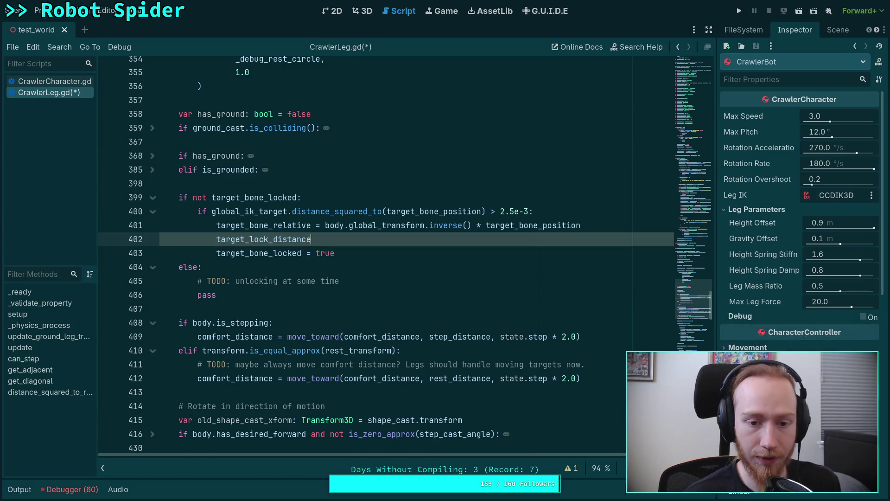
key("alt+Down")
key("Up")
key("alt+Up")
key("Down")
key("Down")
Step: Assign target_lock_distance = target_bone_relative.distance_squared_to(target_rest_position)
type("=")
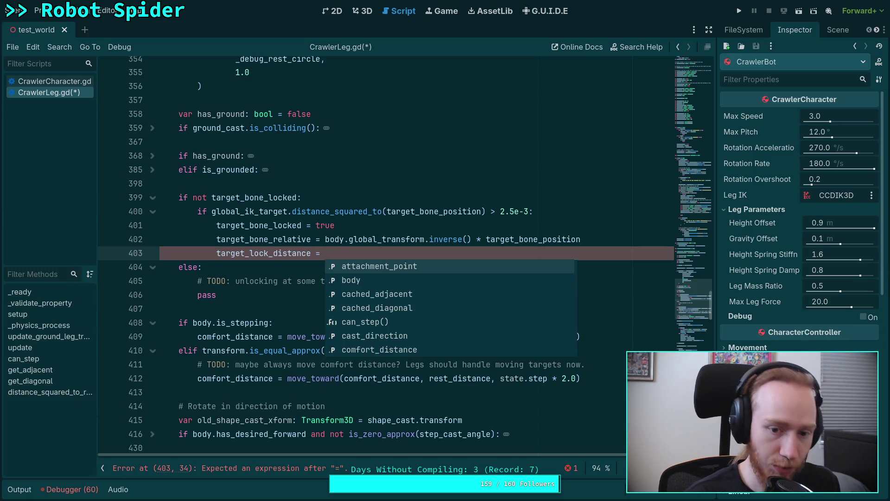
type("tar")
key("Down")
key("Down")
key("Down")
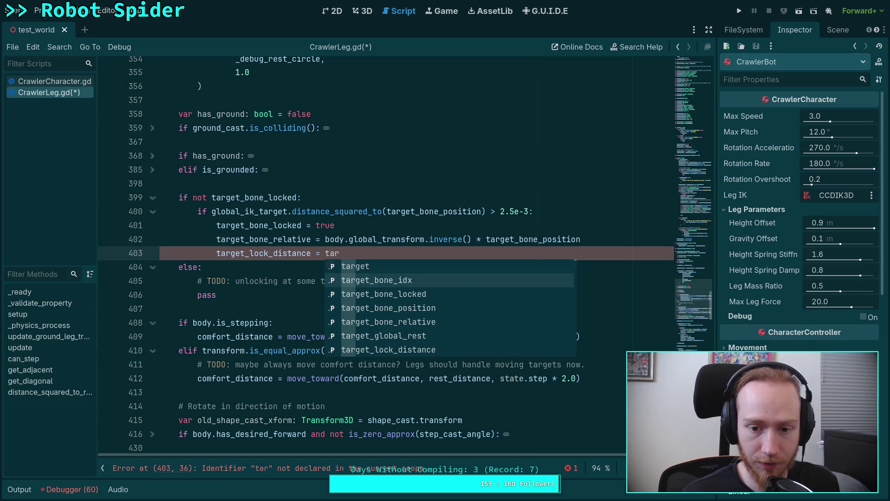
key("Return")
type(".dis")
key("Return")
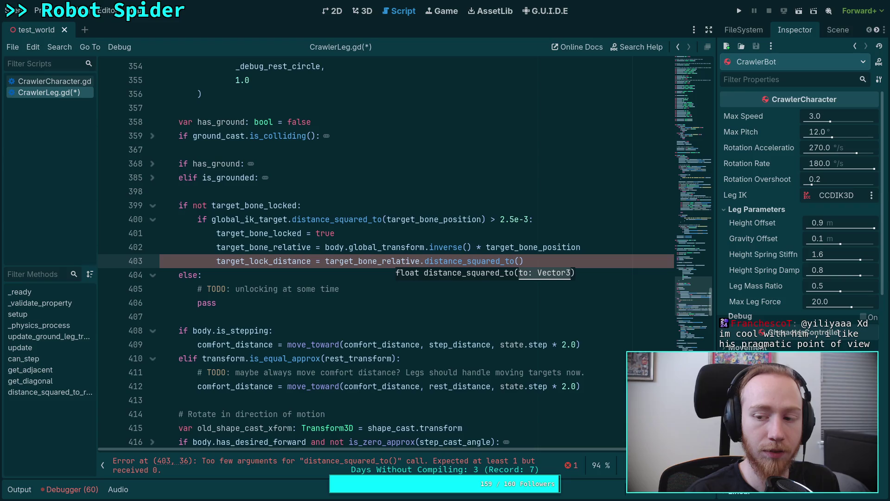
type("rest")
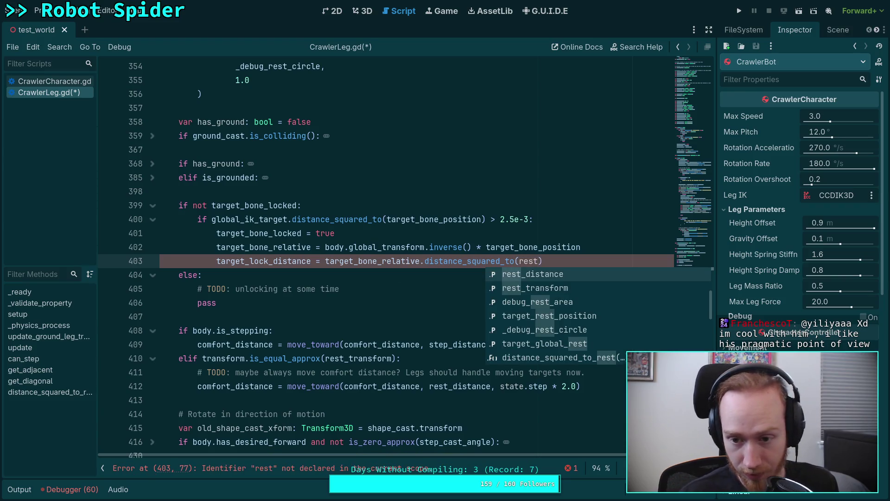
key("Down")
key("Down")
key("Down")
key("Return")
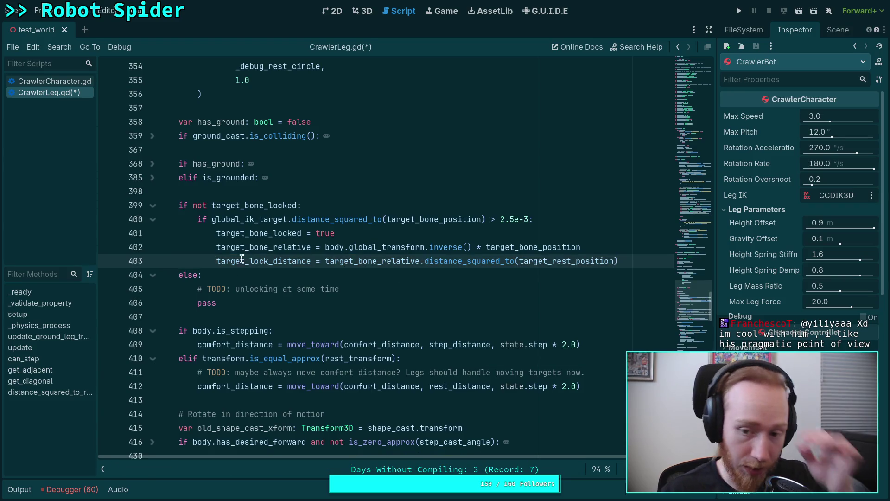
Step: Select the else branch body containing the TODO comment and pass
mouse_move(563, 256)
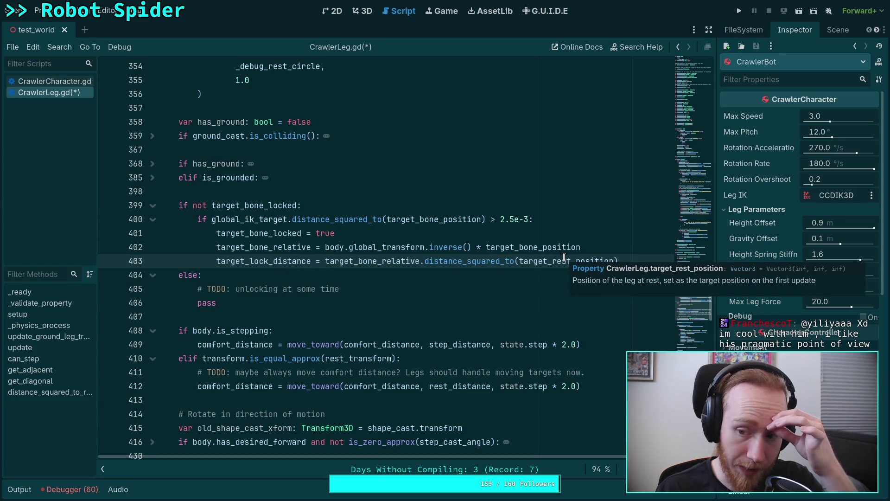
left_click(473, 301)
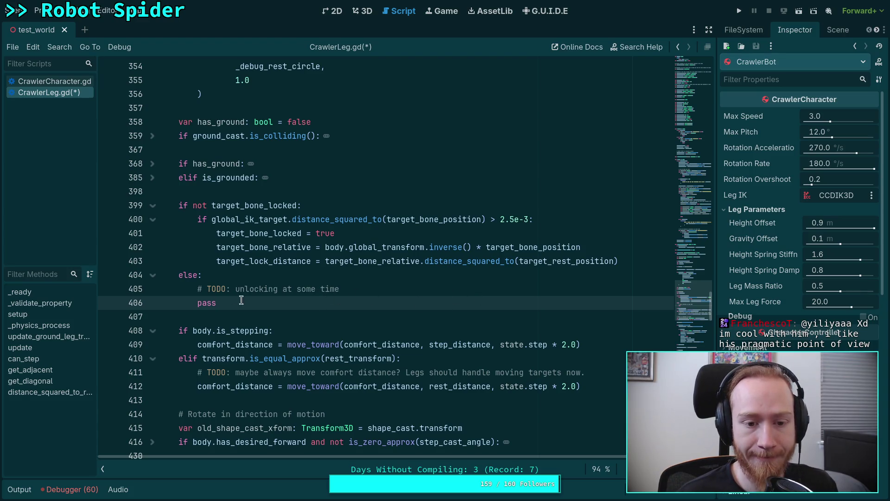
mouse_move(188, 275)
left_mouse_down()
mouse_move(219, 302)
mouse_move(246, 300)
left_mouse_up()
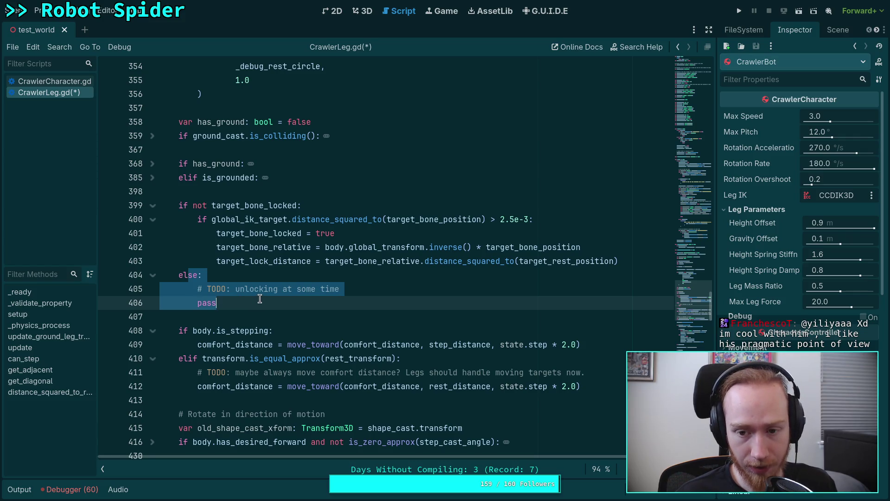
Step: Delete the '# TODO: unlocking at some time' comment and pass lines under else:
left_click(260, 299)
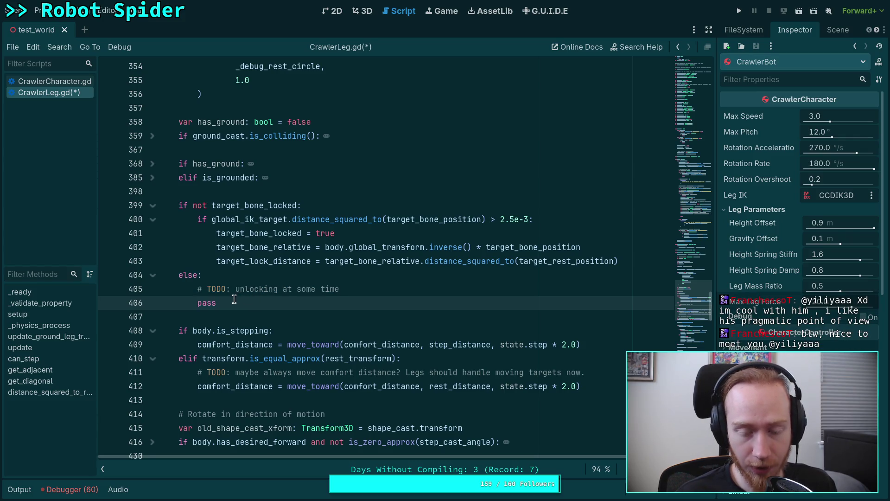
key("shift+Up")
key("shift+Home")
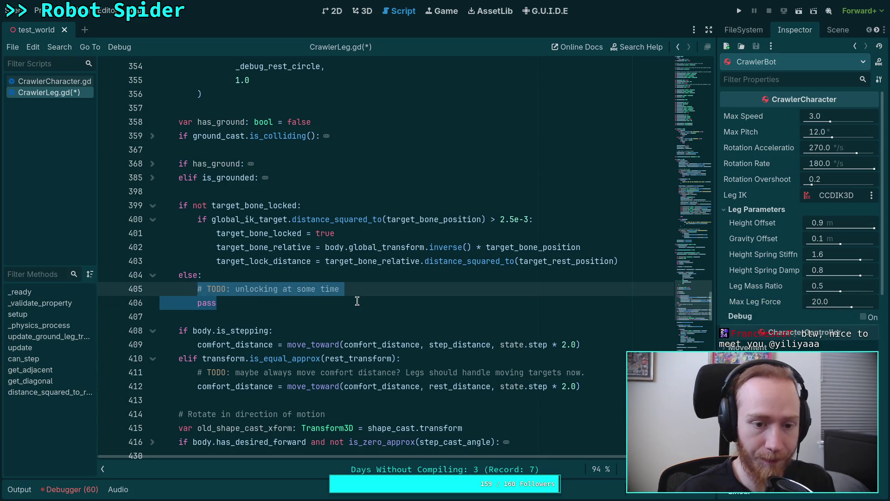
key("BackSpace")
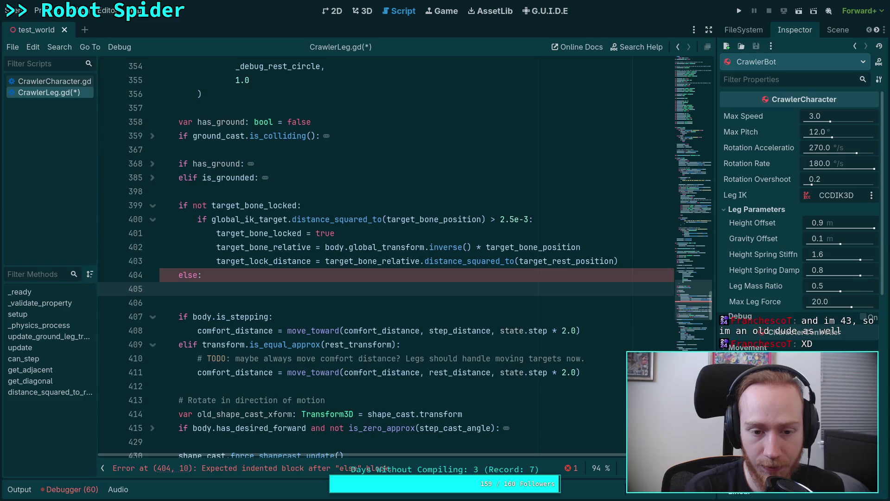
Step: Drop the unfinished var line and start turning else: into 'elif (body.global_transform'
type("var")
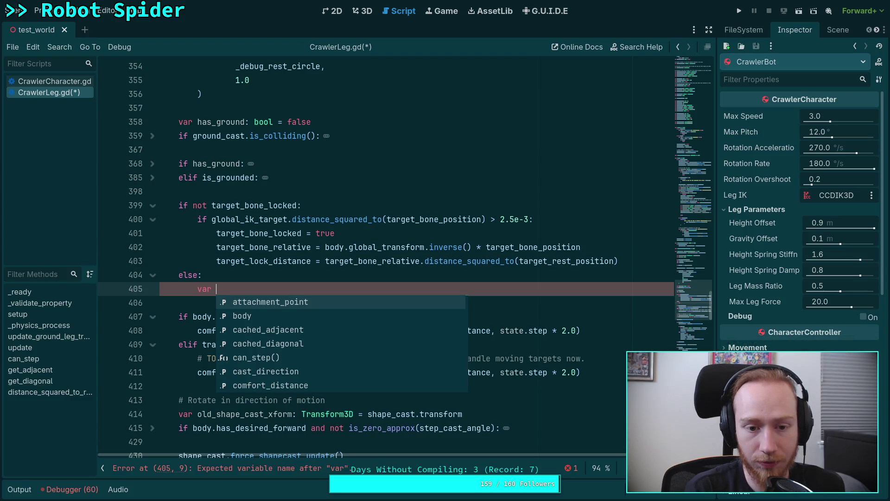
key("BackSpace")
key("BackSpace")
key("BackSpace")
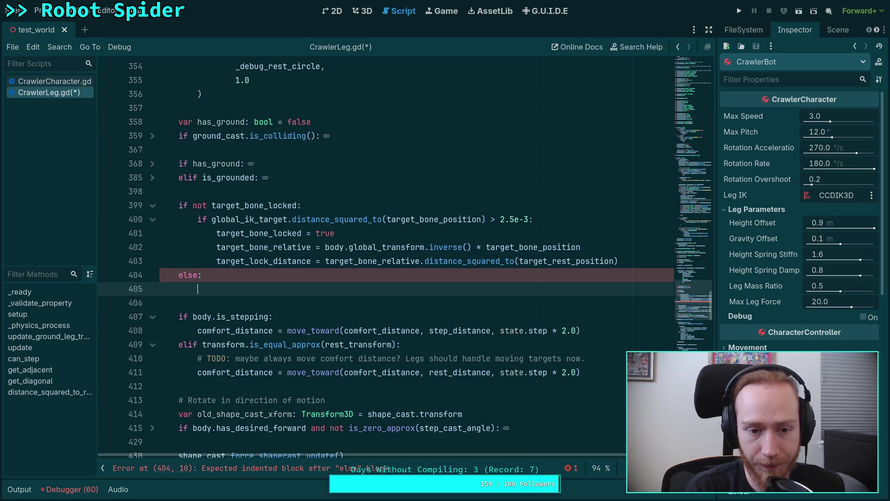
key("Up")
key("BackSpace")
key("BackSpace")
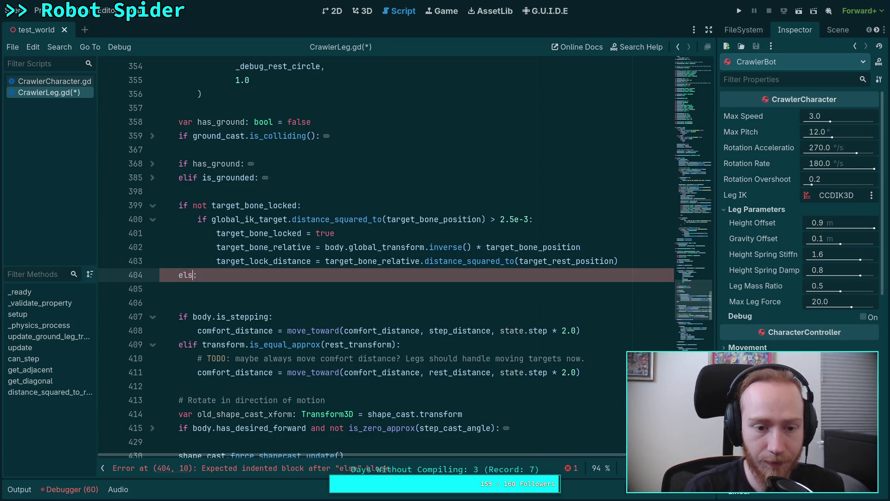
type("if (")
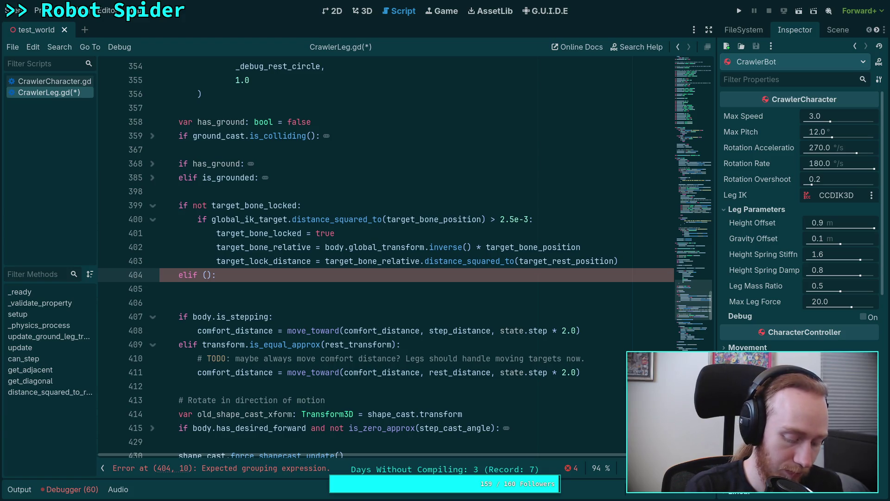
type("body.gl")
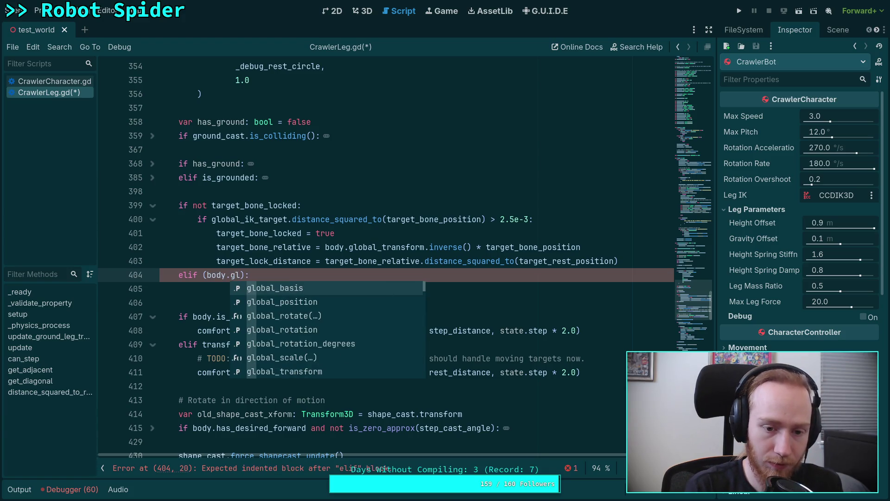
key("Down")
key("Down")
key("Down")
key("Return")
Step: Extend the condition to '(body.global_transform.inverse() * global_ik_target)'
type(".i")
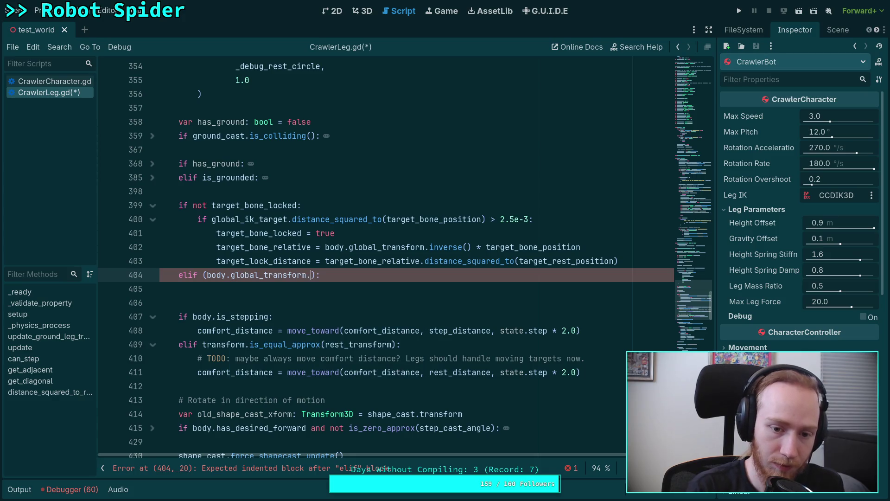
key("Down")
key("Return")
type("*")
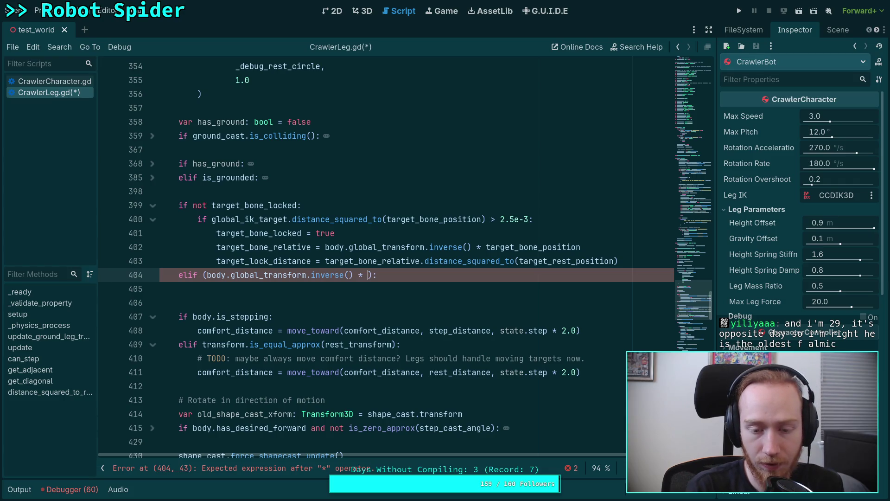
type(" tar")
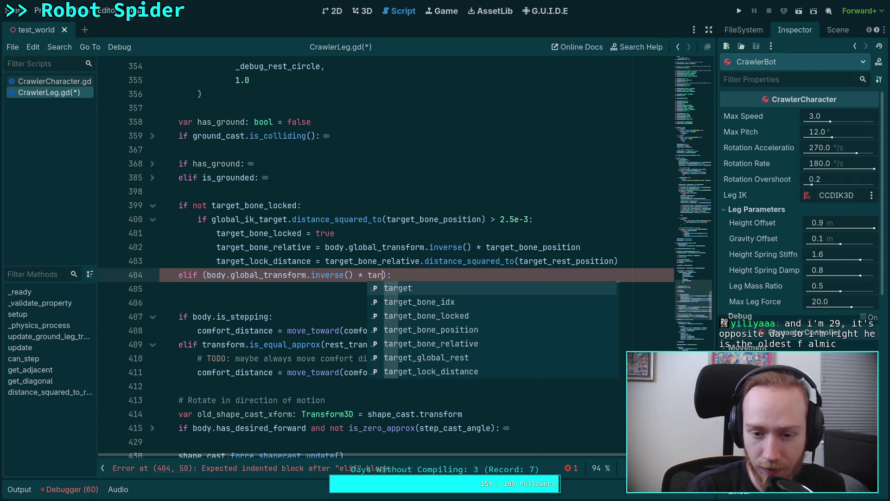
key("BackSpace")
key("BackSpace")
key("BackSpace")
type("glob")
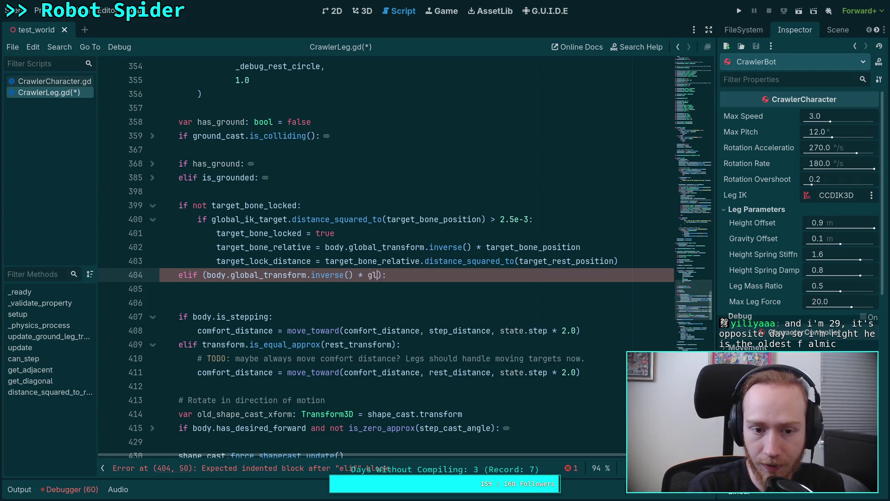
key("Return")
type(")")
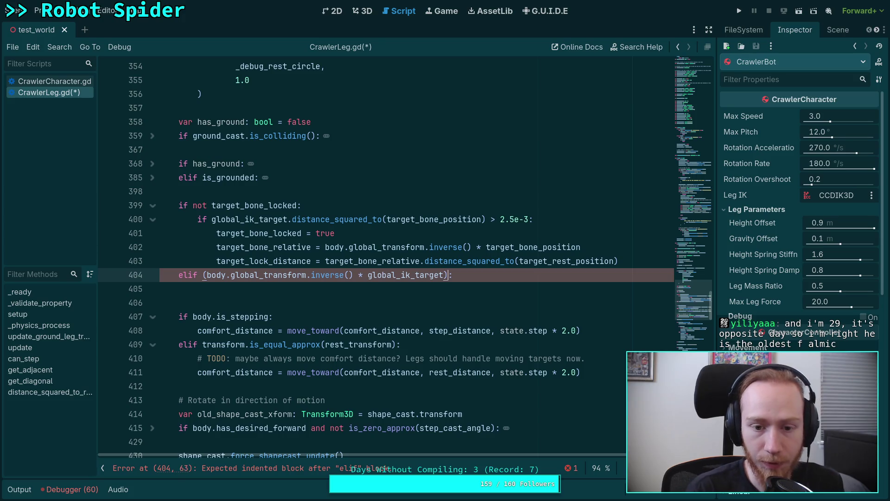
Step: Finish the condition with '.distance_squared_to(target_rest_position) < target_lock_distance'
key("BackSpace")
type(".dis")
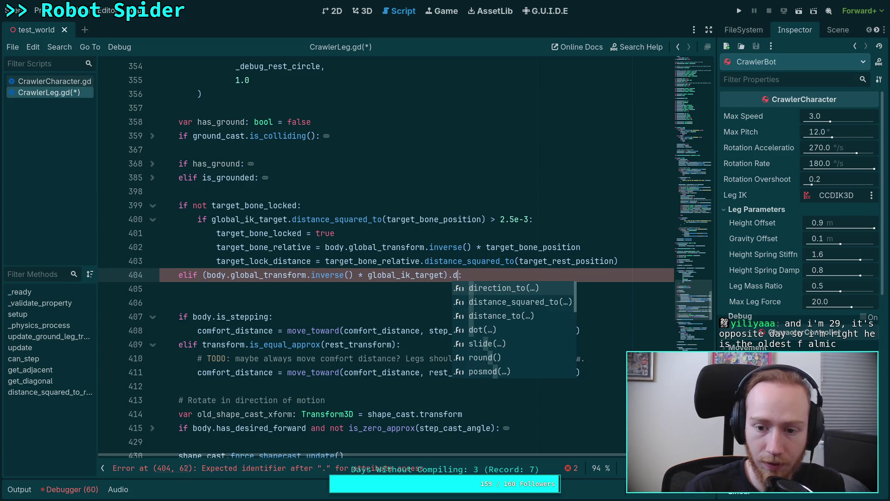
key("Down")
key("Return")
type("tance_squared_to(ta")
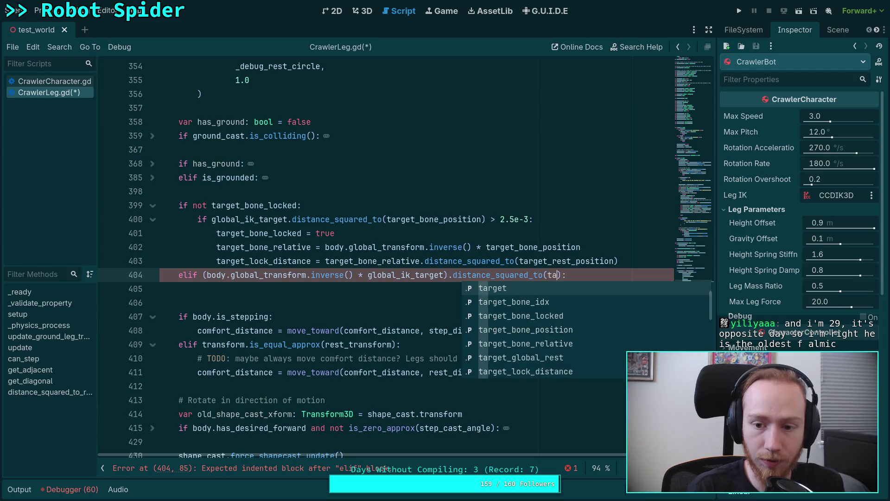
key("Down")
key("Down")
key("Down")
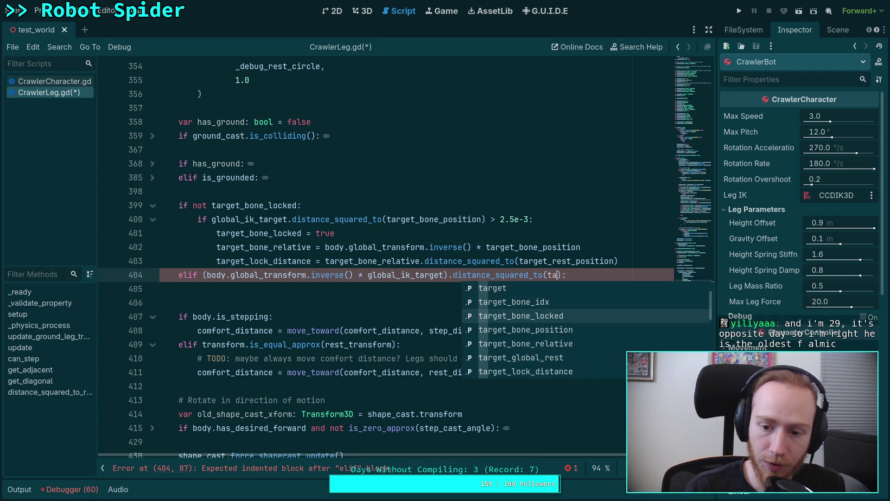
key("Down")
key("Return")
type(") <")
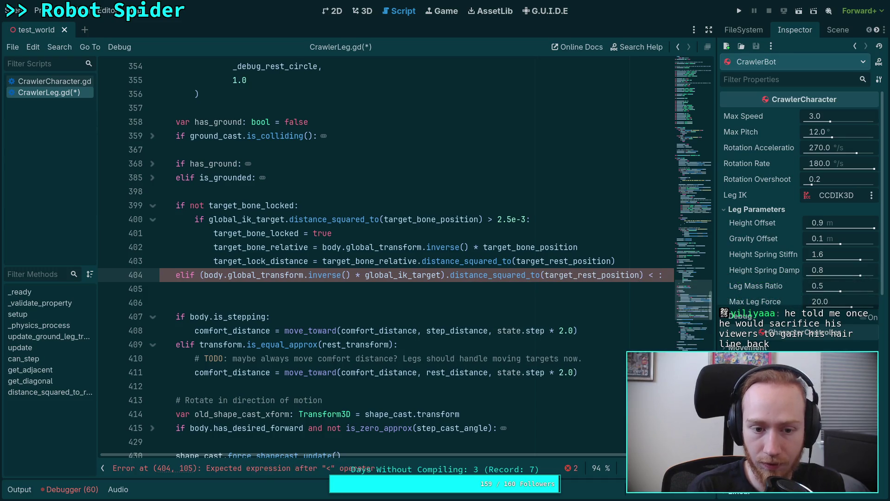
type(" target_")
key("Down")
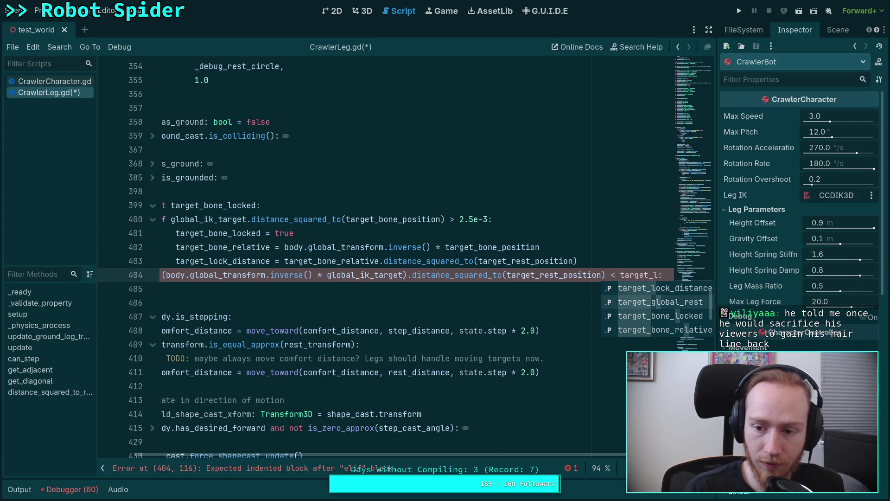
key("Return")
key("Return")
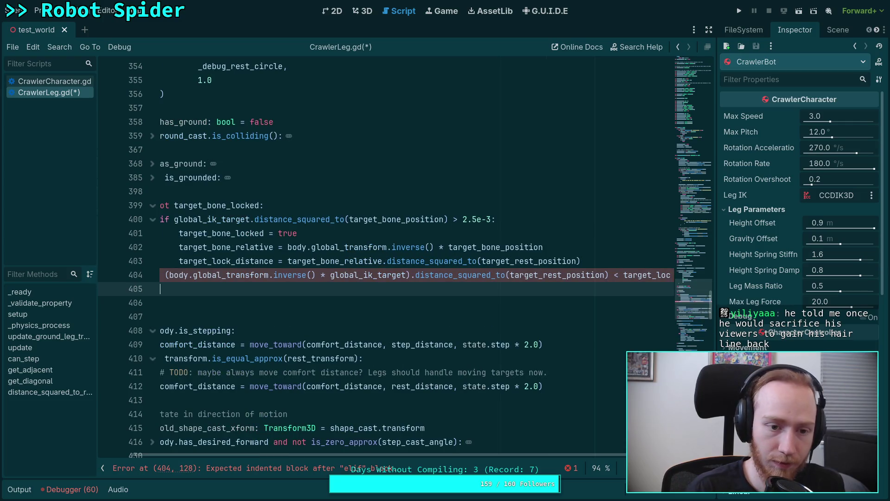
Step: Add 'target_bone_locked = false' inside the elif and remove the extra blank line
type("tar")
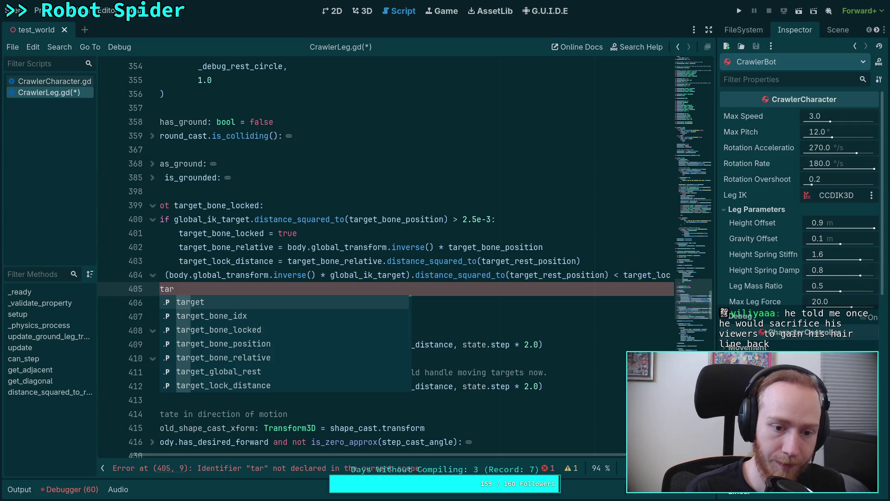
key("Down")
key("Down")
key("Return")
type("=")
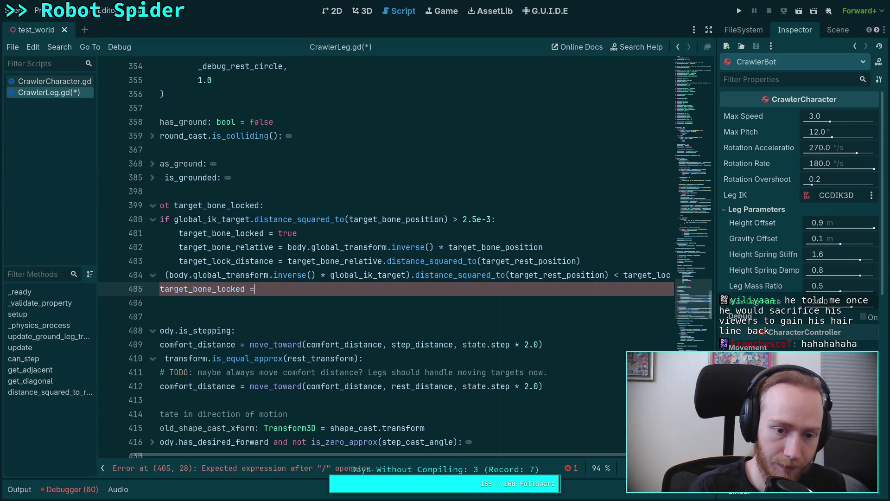
type(" false")
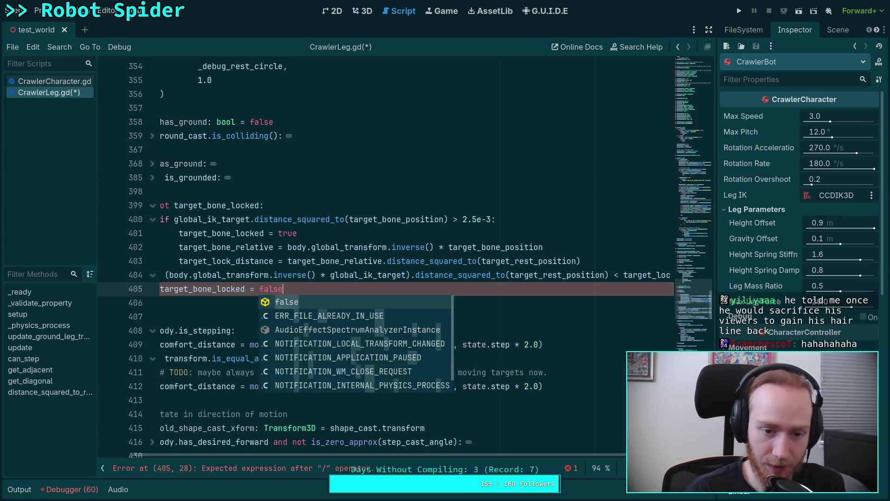
key("Escape")
left_click_drag(444, 457, 408, 457)
left_click(318, 318)
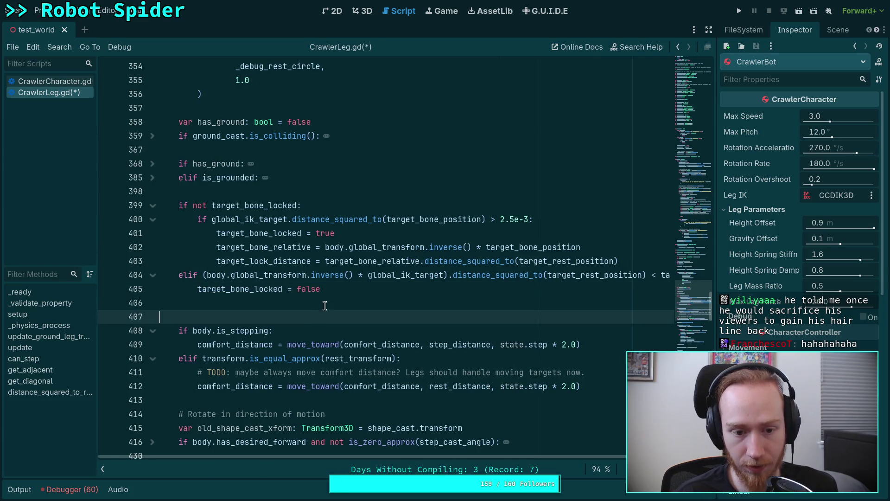
key("BackSpace")
Step: Remove the leftover blank line below target_bone_locked = false and review the update() code
key("Up")
scroll(406, 337, "down", 3)
scroll(406, 337, "down", 14)
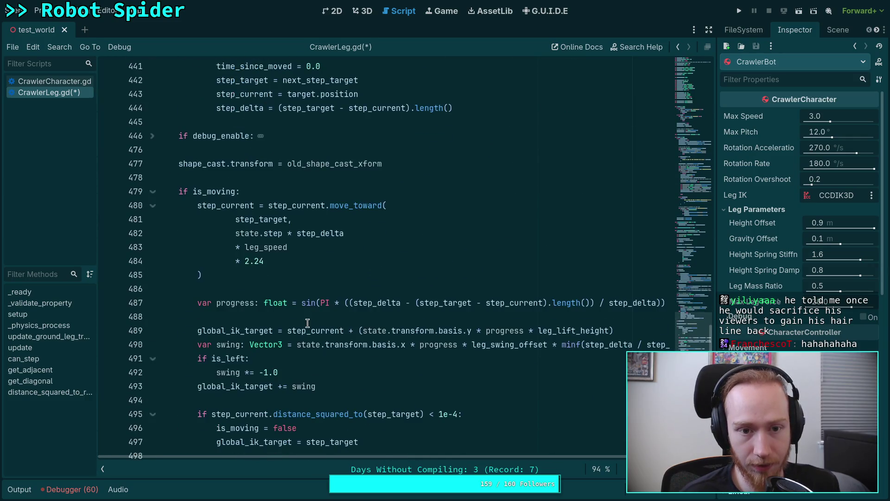
scroll(302, 317, "up", 4)
scroll(273, 305, "up", 6)
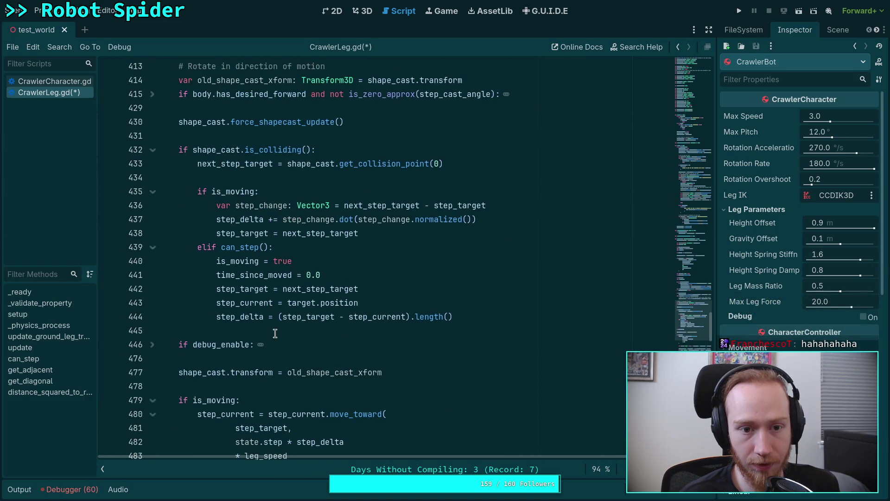
scroll(275, 333, "down", 11)
mouse_move(297, 328)
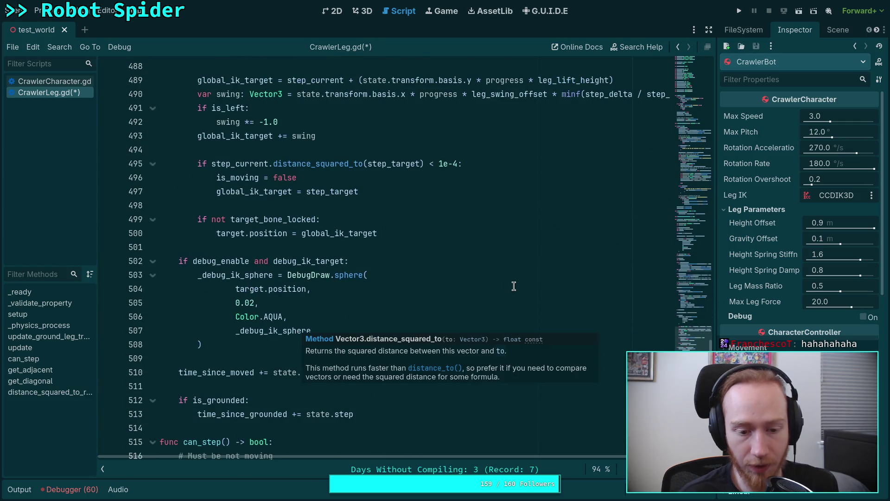
scroll(518, 283, "up", 20)
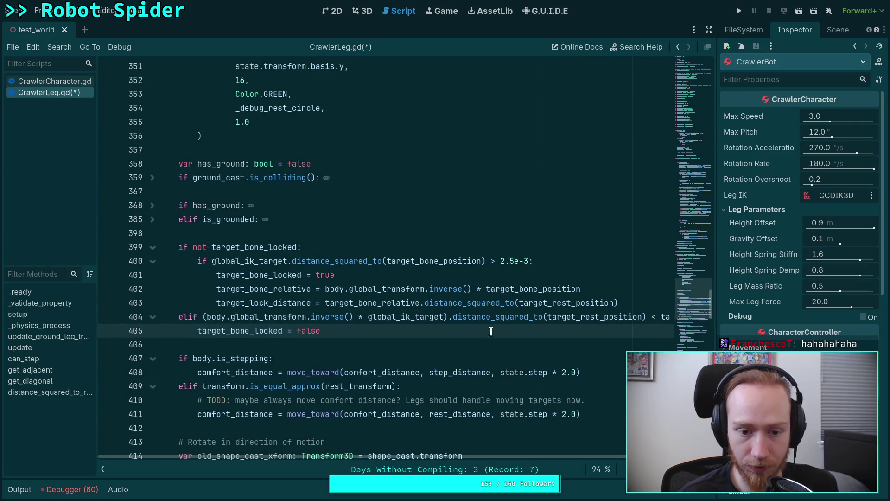
scroll(490, 343, "up", 1)
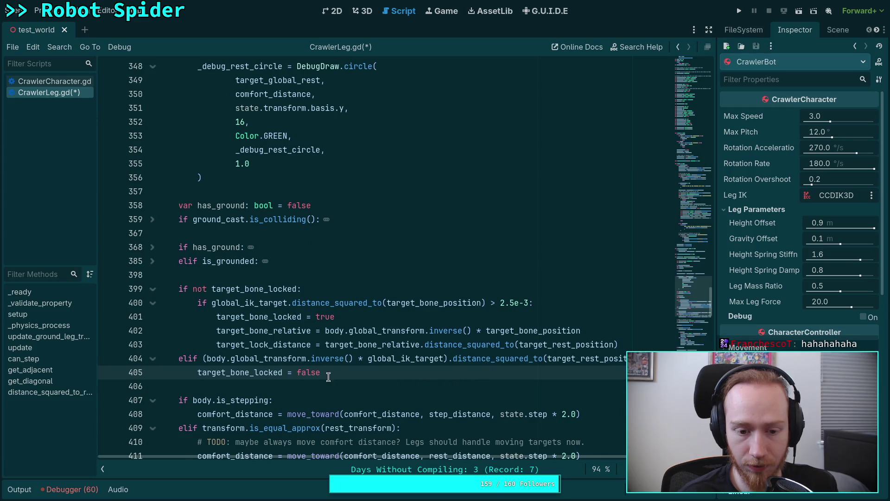
scroll(346, 373, "up", 6)
scroll(333, 360, "down", 5)
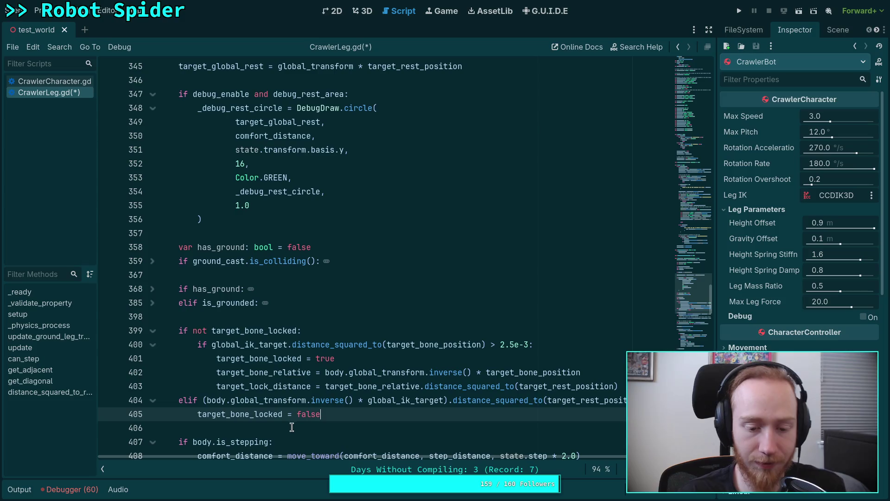
scroll(324, 408, "down", 3)
left_click(380, 292)
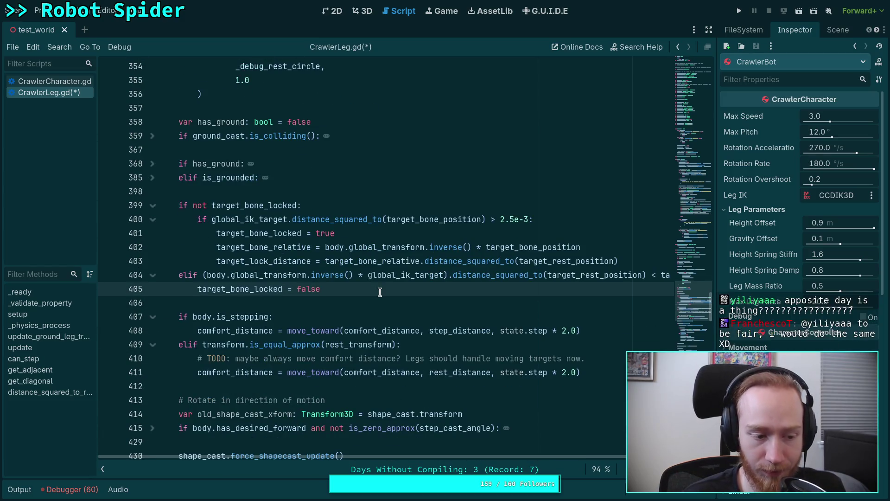
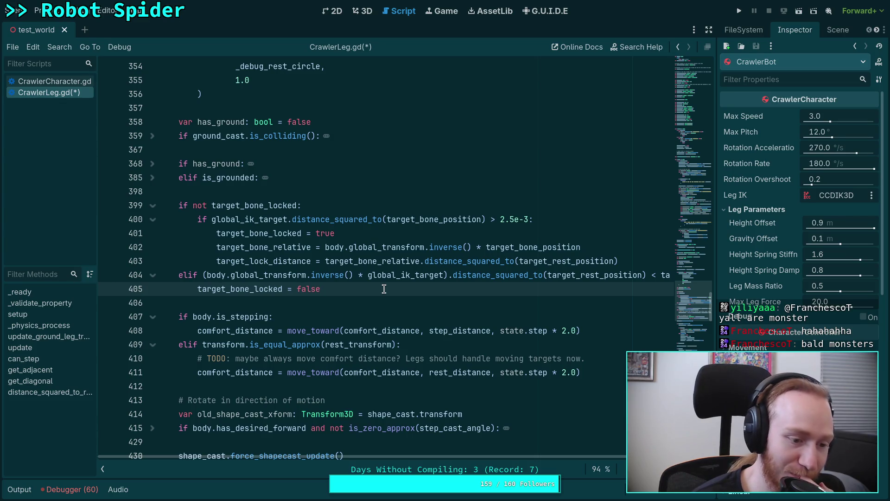
Step: Review the lock code around lines 406–412, dismissing the Transform3D docs popup
left_click(374, 301)
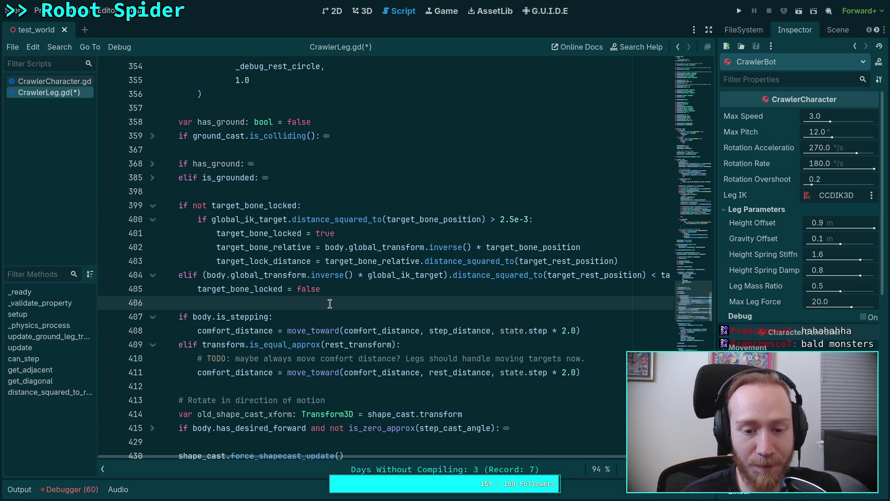
scroll(343, 297, "up", 2)
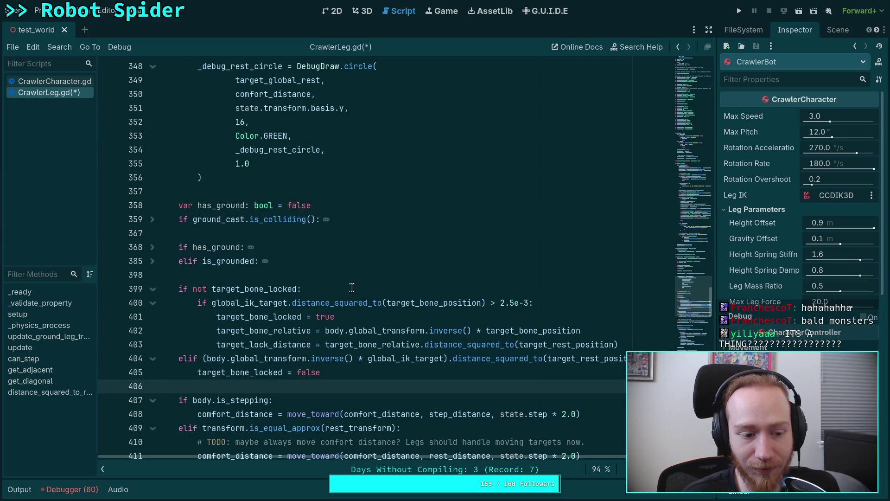
scroll(357, 290, "down", 3)
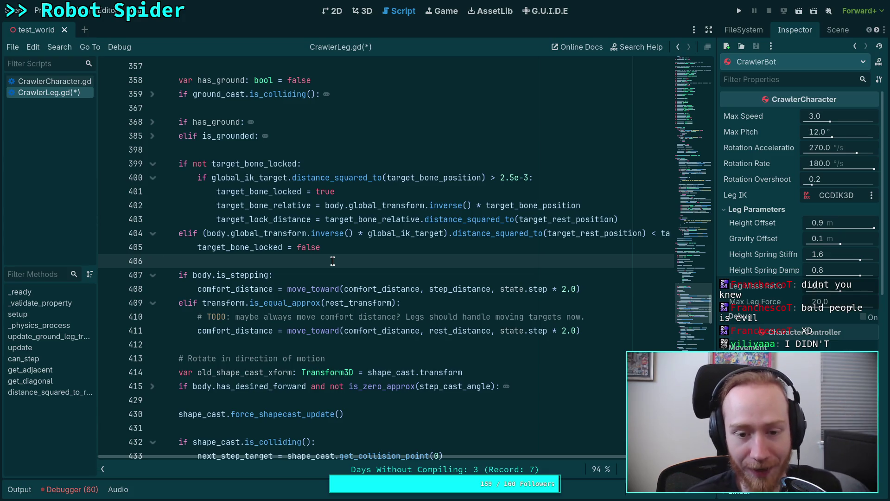
scroll(332, 261, "down", 1)
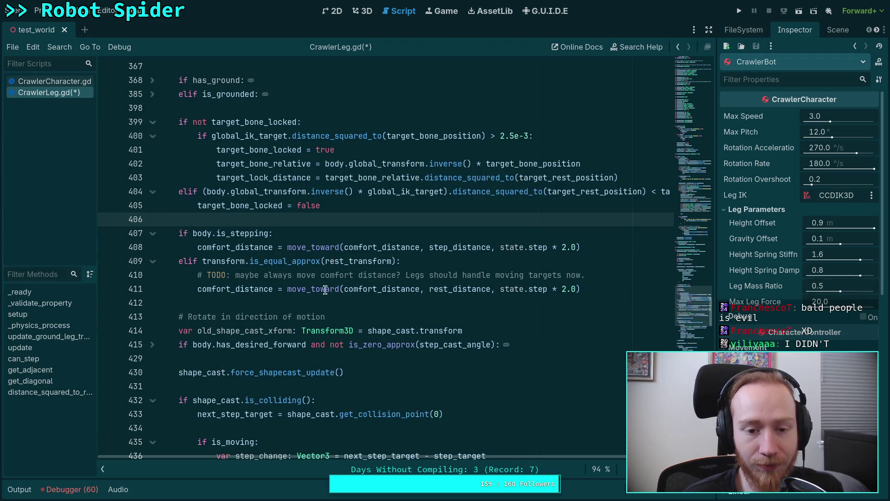
left_click(326, 298)
scroll(326, 298, "down", 1)
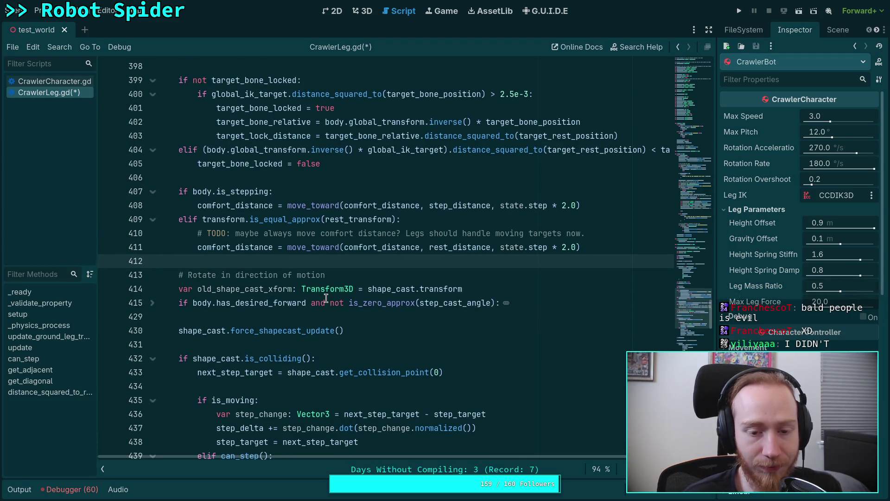
mouse_move(313, 291)
scroll(313, 291, "up", 3)
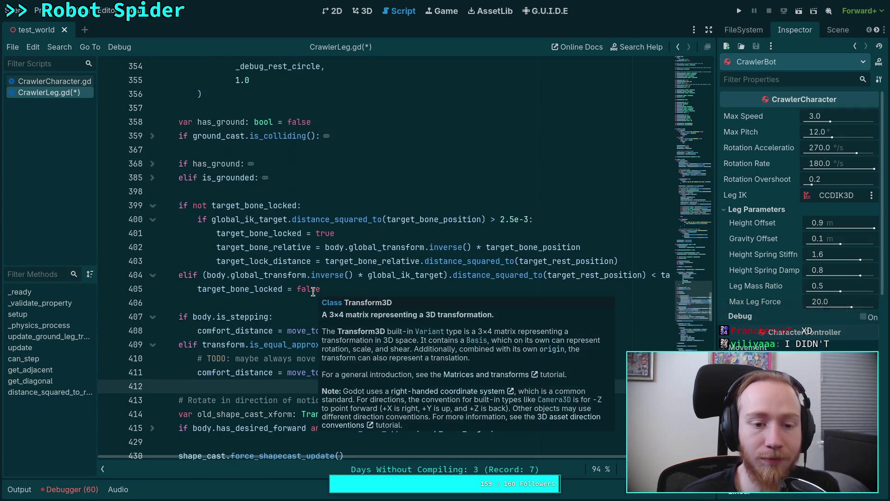
left_click(292, 299)
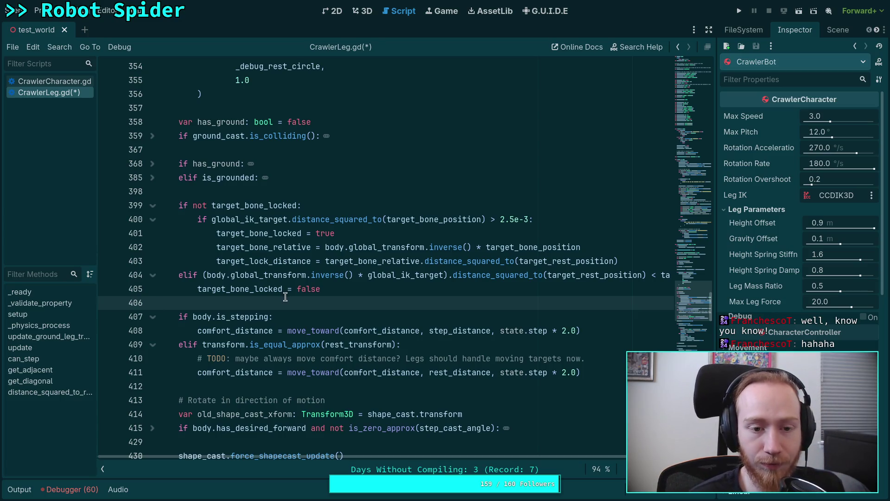
Step: Return to the end of line 405, then test-run the spider briefly and stop the game
scroll(290, 301, "down", 1)
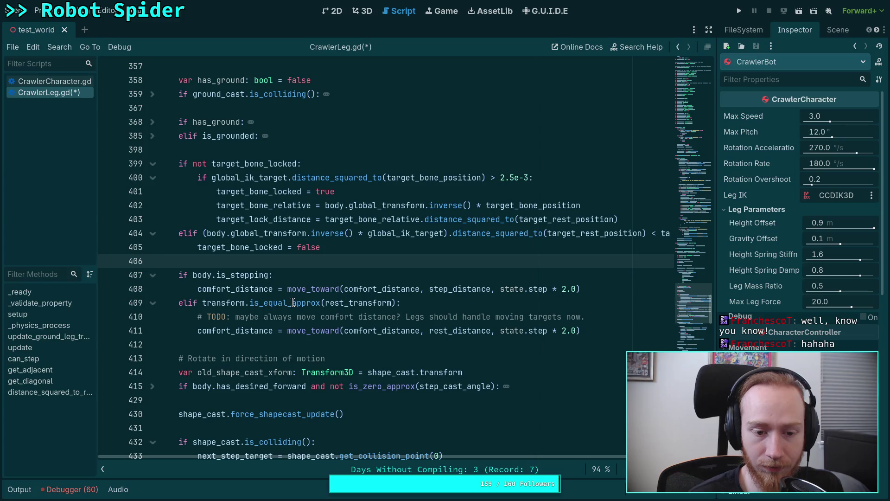
left_click(271, 349)
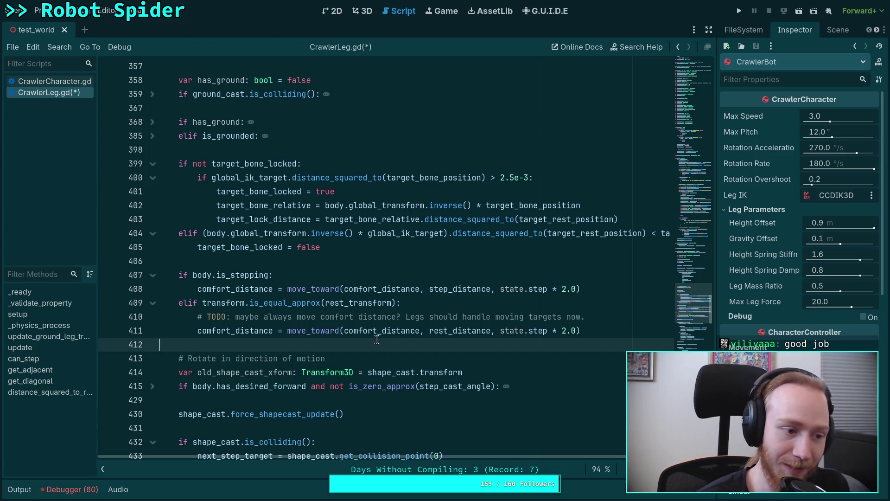
mouse_move(371, 336)
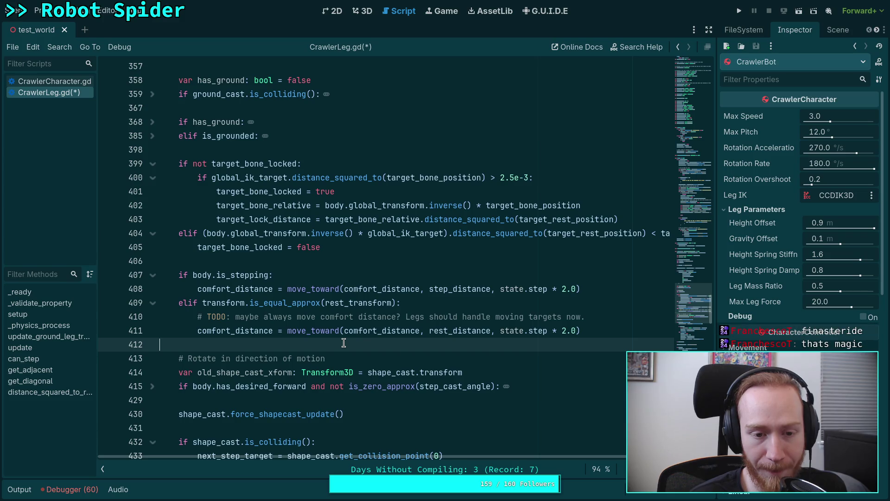
left_click_drag(357, 251, 215, 230)
left_click(318, 252)
left_click(740, 11)
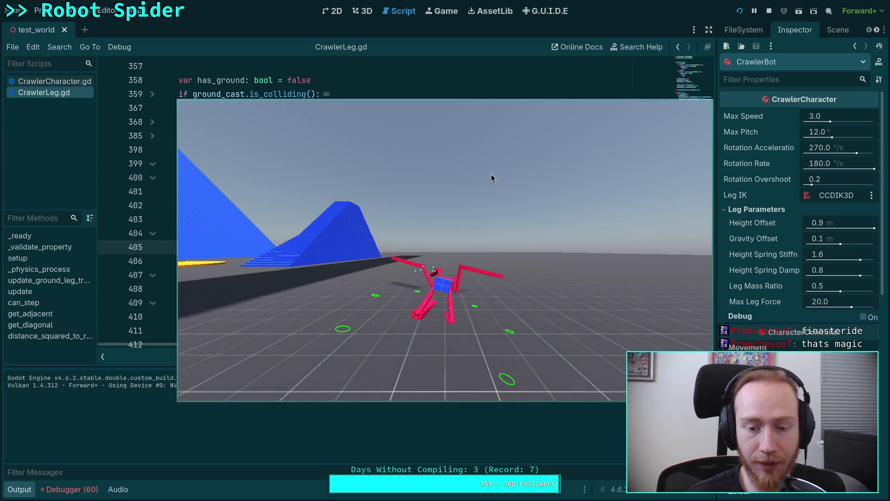
left_click(773, 15)
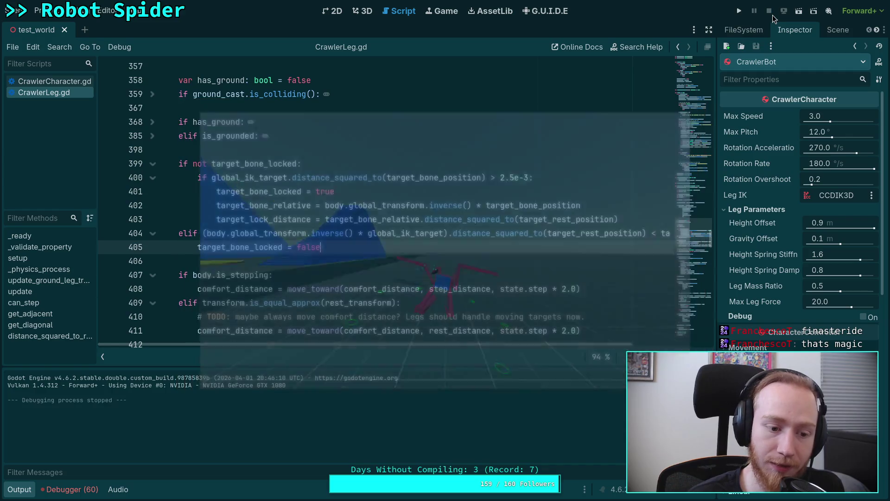
Step: Highlight the uses of target_bone_locked, briefly unfolding update_ground_leg_transform
scroll(409, 272, "up", 1)
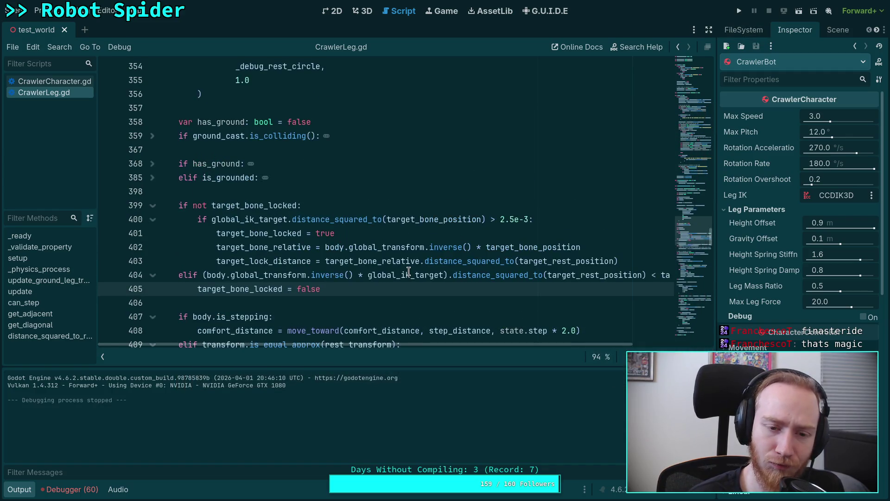
double_click(264, 208)
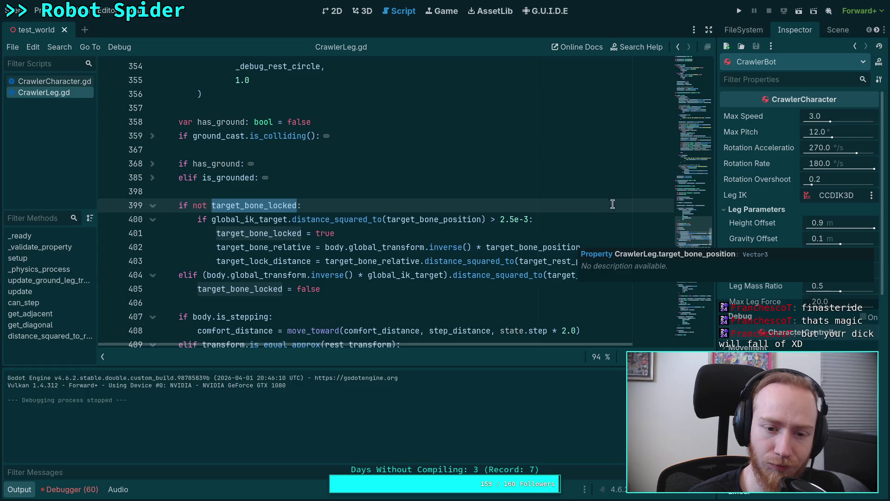
scroll(565, 180, "up", 1)
mouse_move(696, 223)
left_mouse_down()
mouse_move(708, 155)
mouse_move(702, 218)
left_mouse_up()
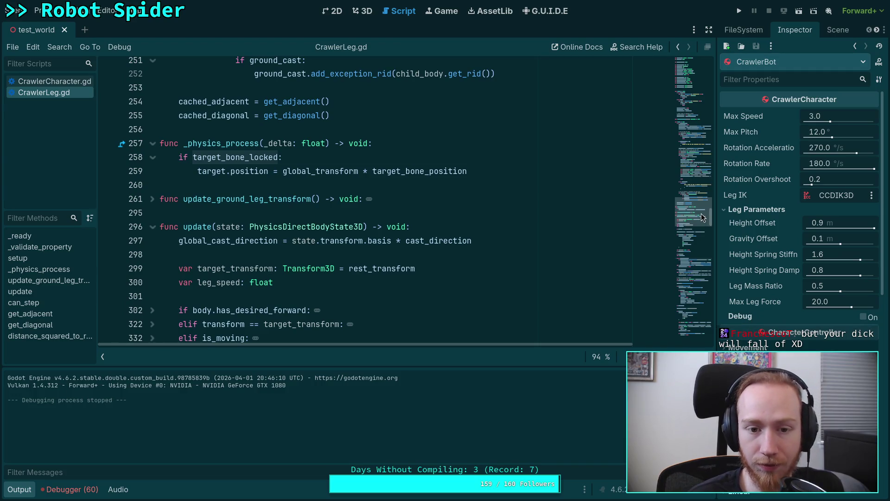
left_click_drag(702, 214, 702, 202)
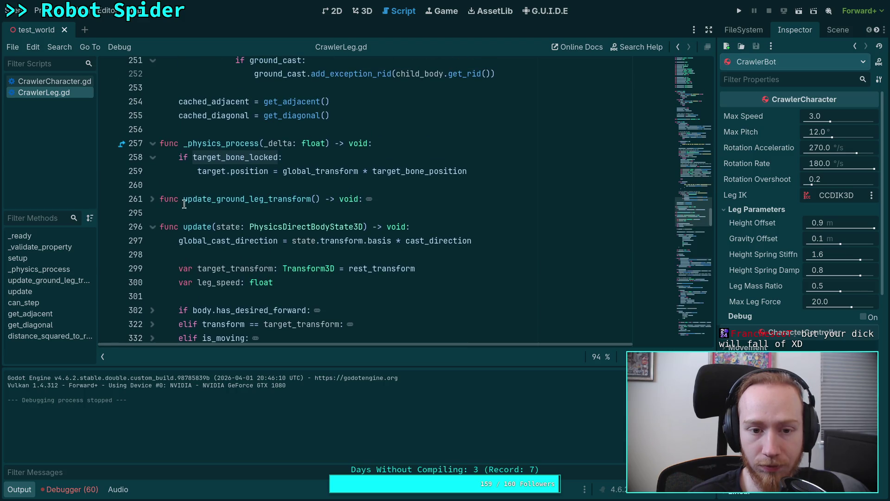
left_click(153, 199)
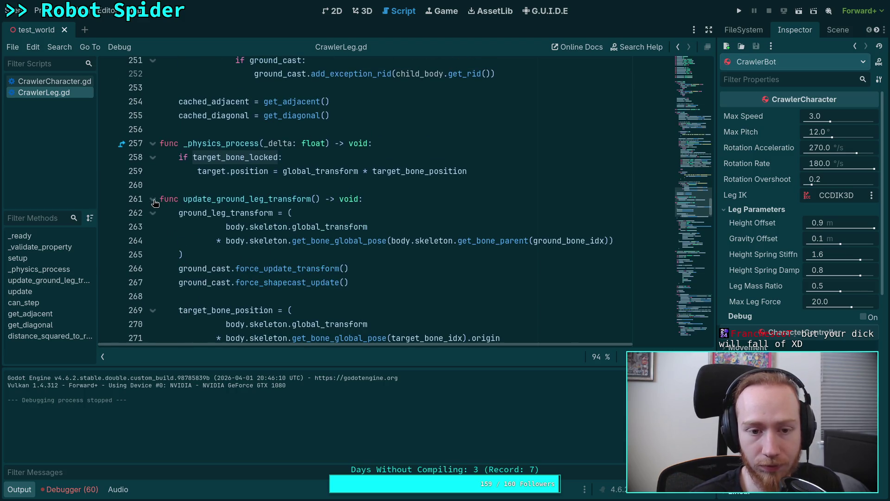
left_click(154, 200)
Step: Add a breakpoint on line 401 and relaunch the project
scroll(457, 254, "down", 15)
scroll(457, 254, "down", 5)
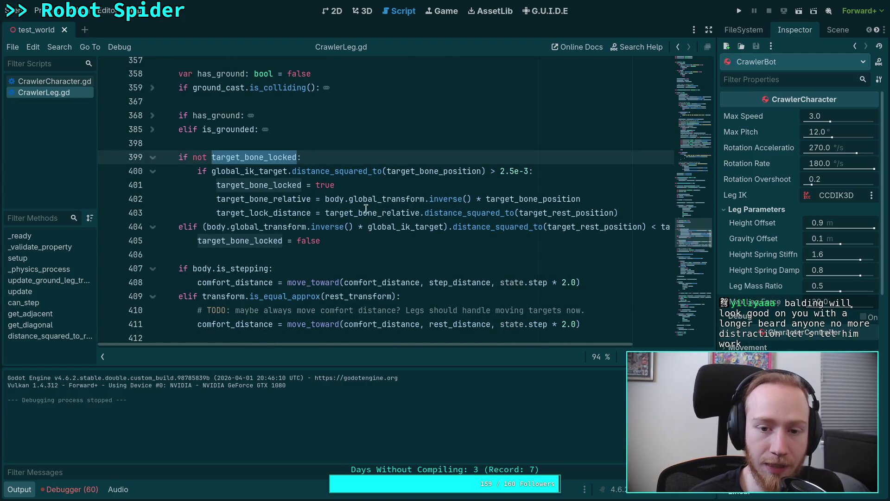
left_click(241, 181)
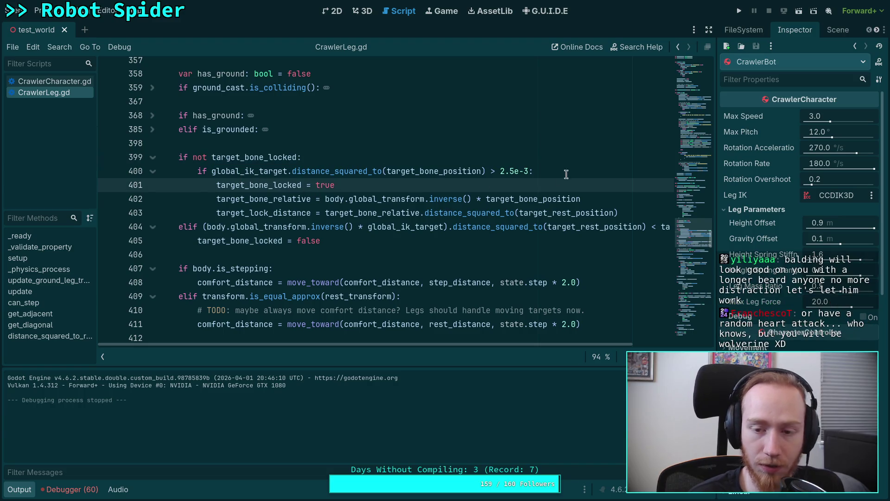
left_click(579, 170)
left_click(107, 185)
left_click(737, 12)
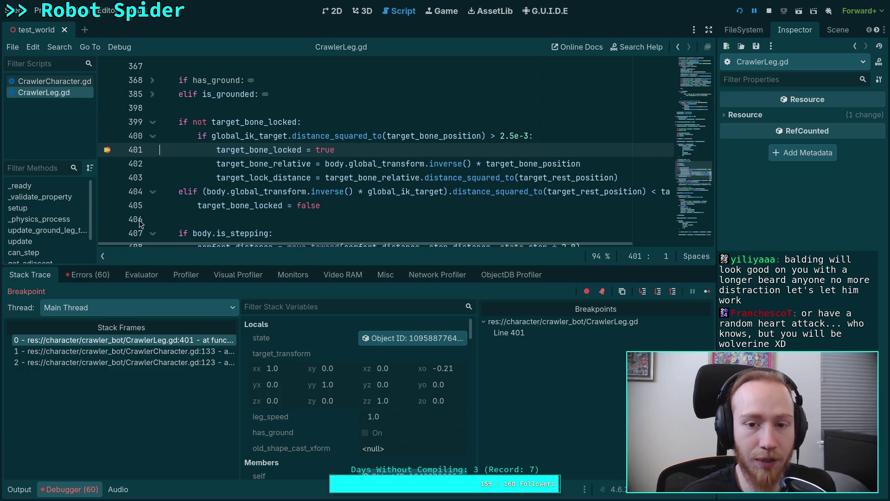
Step: Stop the paused debug session and collapse the Debugger panel
left_click(769, 10)
left_click(69, 489)
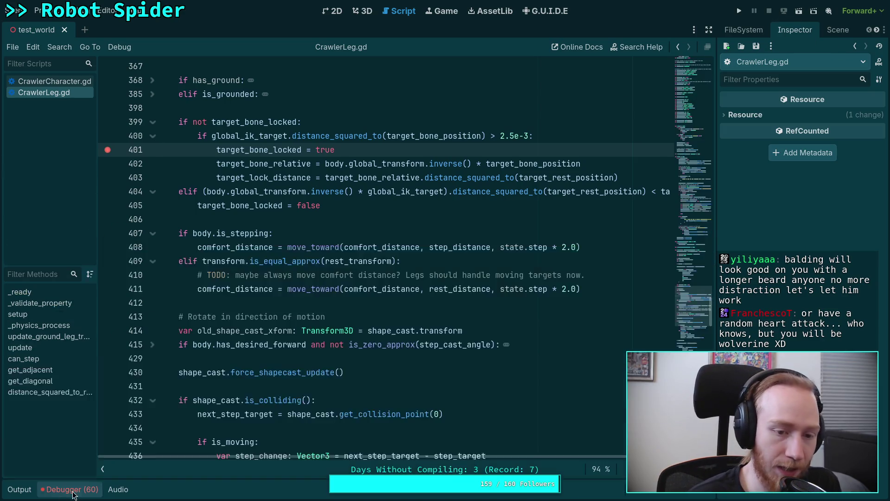
scroll(274, 313, "up", 1)
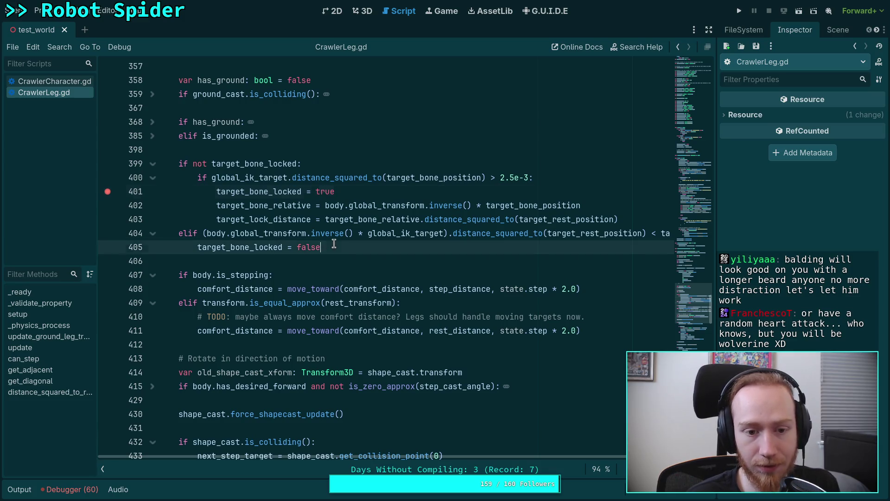
left_click_drag(328, 247, 134, 165)
scroll(366, 291, "down", 1)
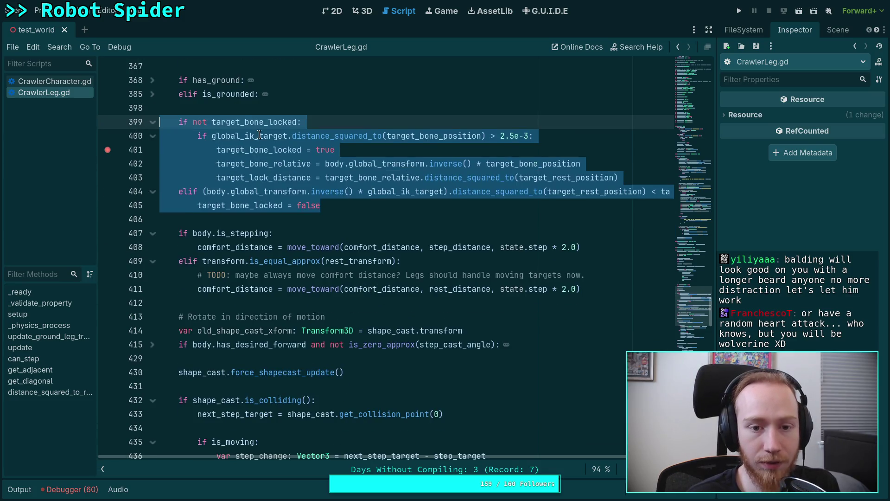
Step: Highlight global_ik_target's uses and scroll through the variable declarations
double_click(259, 135)
scroll(304, 271, "down", 1)
scroll(303, 270, "up", 6)
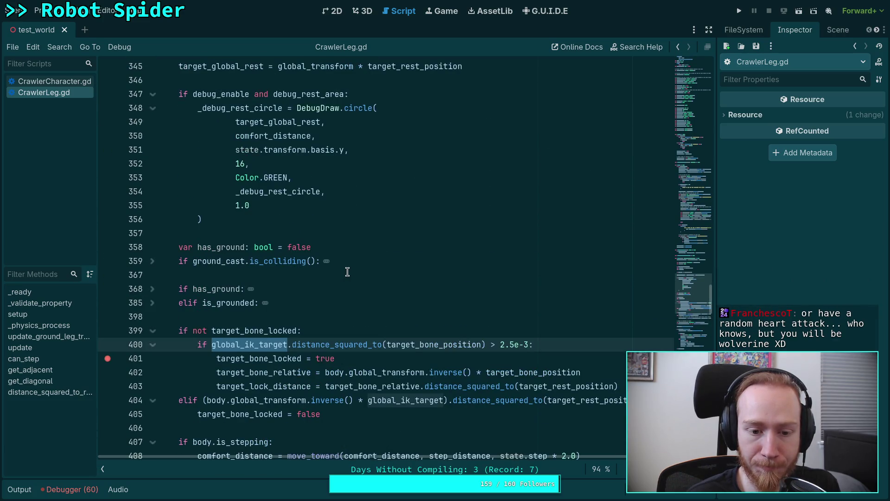
scroll(306, 320, "up", 12)
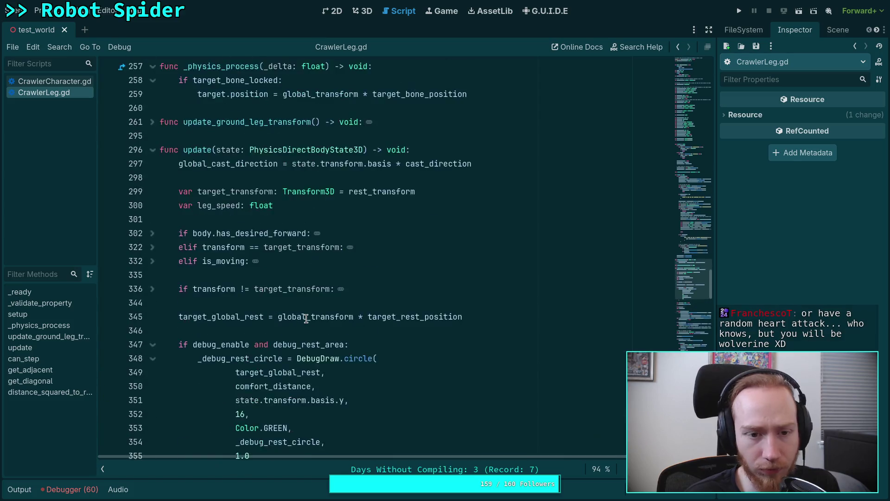
scroll(306, 318, "up", 10)
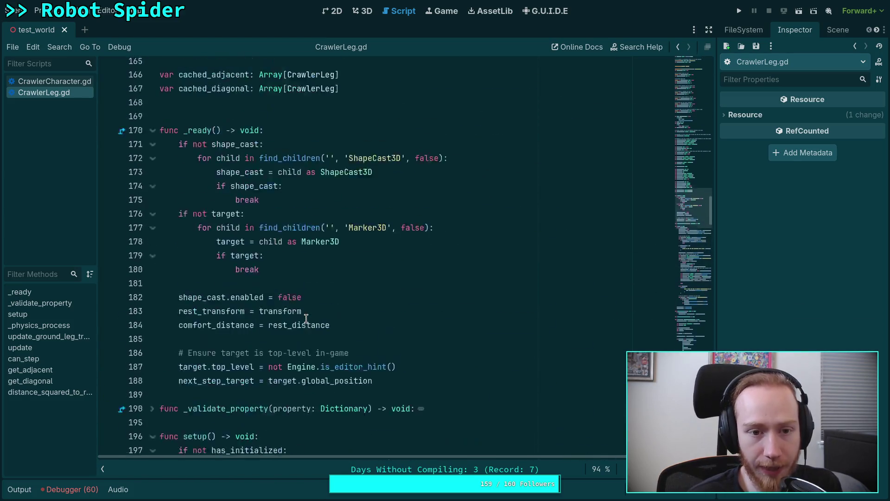
scroll(306, 319, "up", 3)
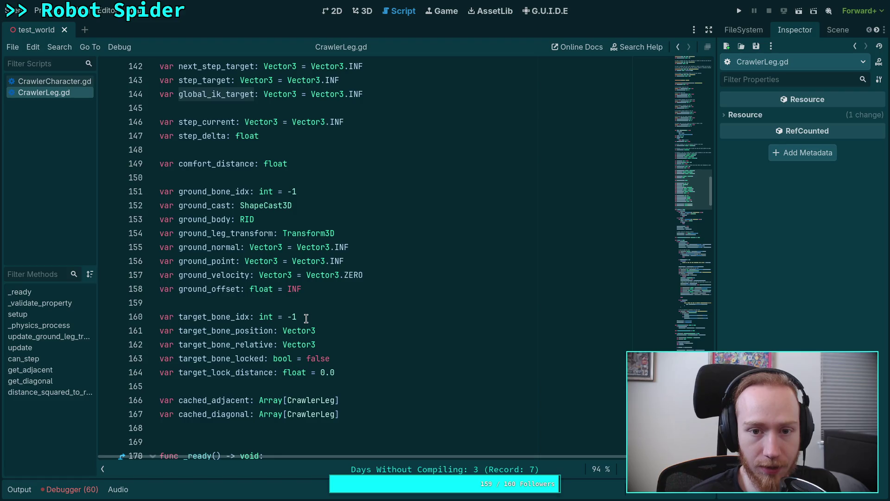
scroll(306, 318, "down", 10)
scroll(306, 318, "down", 13)
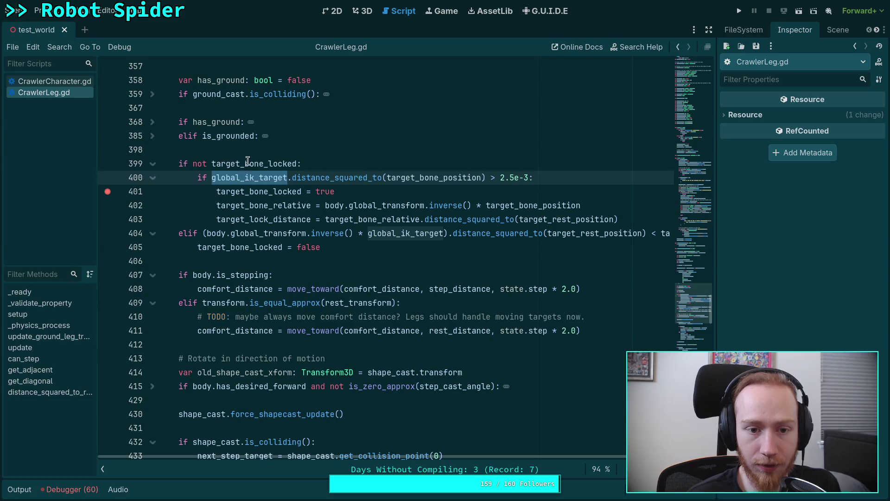
Step: Insert `if global_ik_target.is_finite():` as new line 399 above the lock check
left_click(242, 150)
key("Return")
type("if gl")
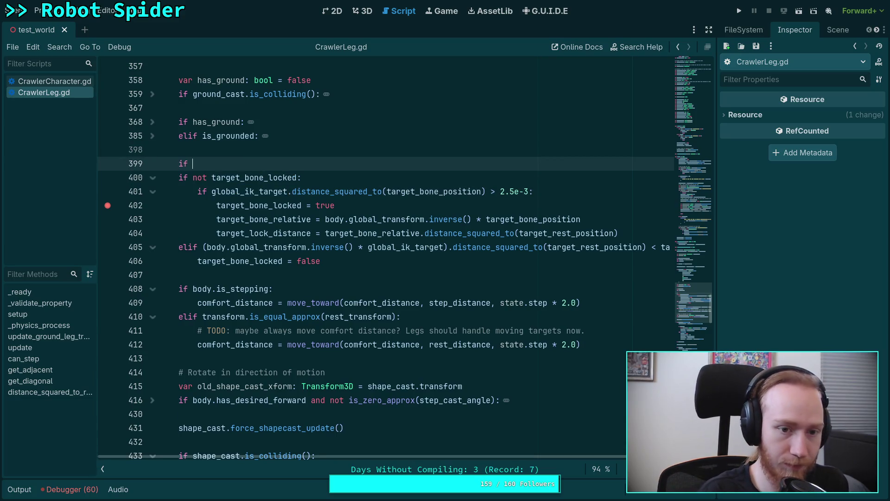
key("Down")
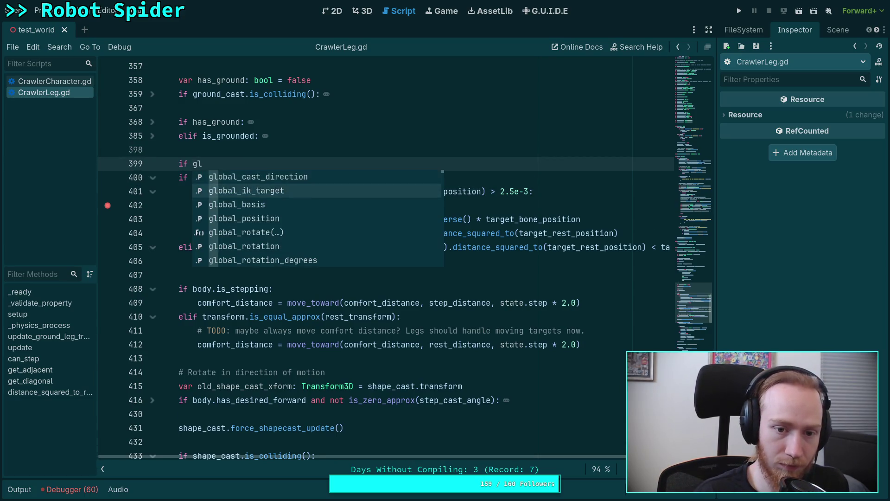
key("Return")
type(".is_f")
key("Return")
type(":")
scroll(294, 310, "down", 10)
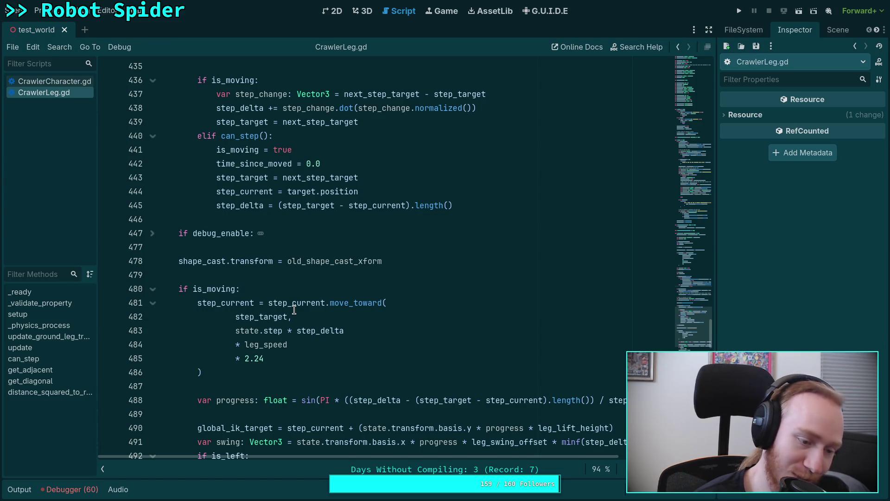
left_click(276, 386)
scroll(262, 385, "down", 6)
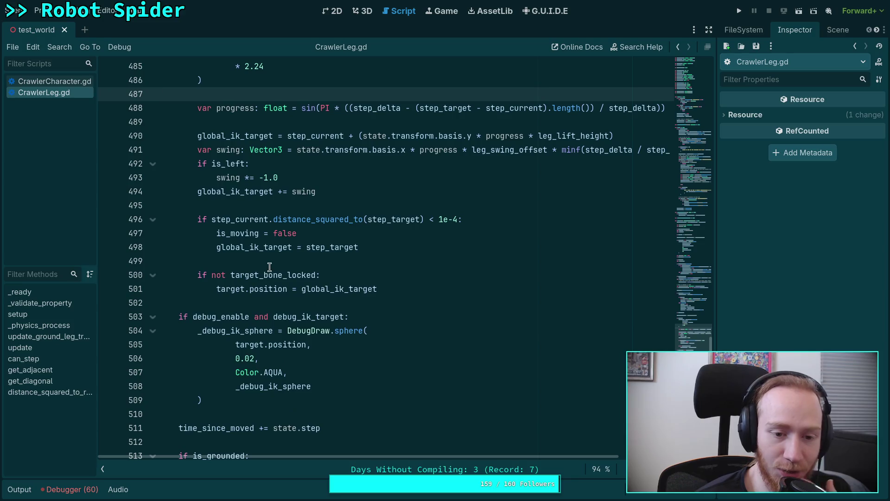
left_click(270, 267)
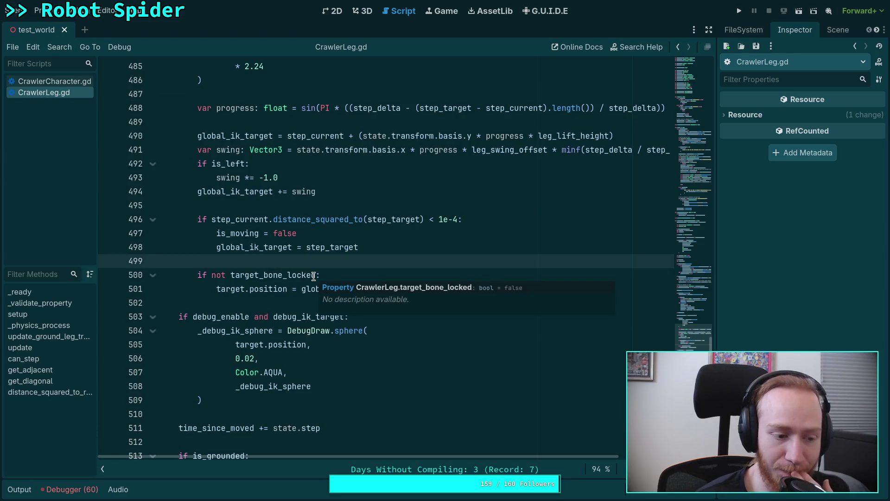
left_click(235, 303)
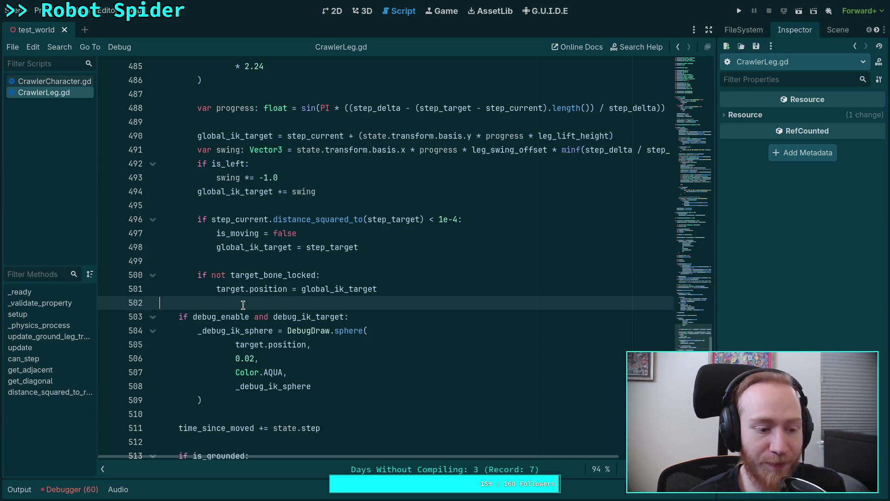
scroll(277, 306, "down", 2)
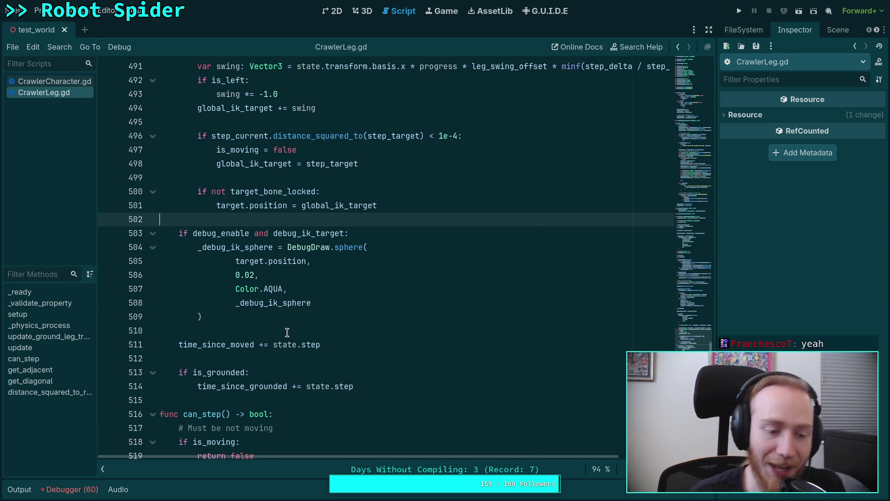
left_click(286, 331)
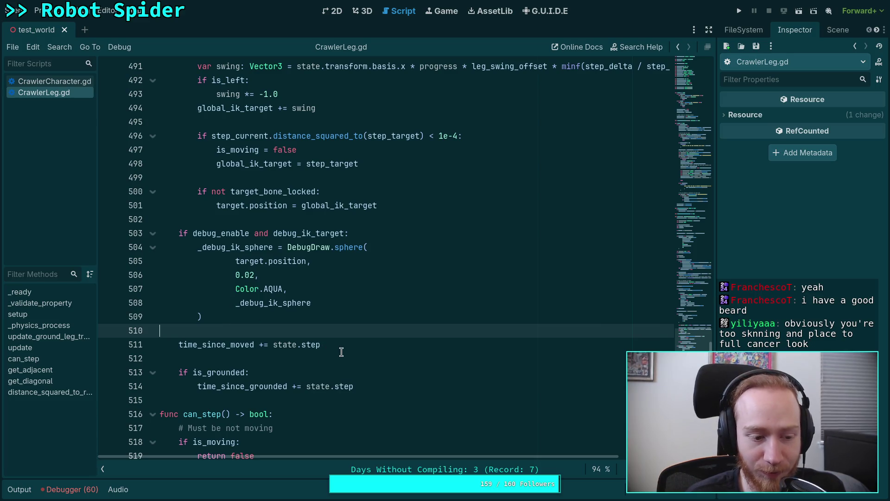
scroll(341, 348, "up", 1)
scroll(343, 350, "down", 1)
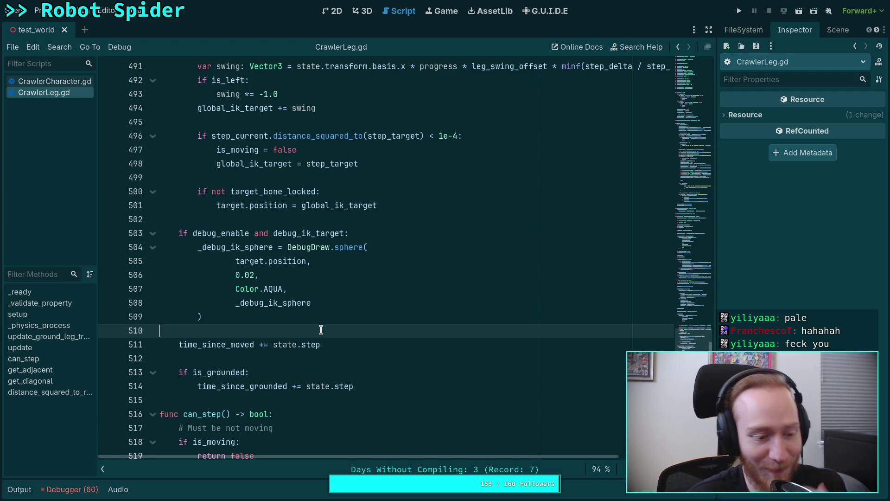
left_click(330, 312)
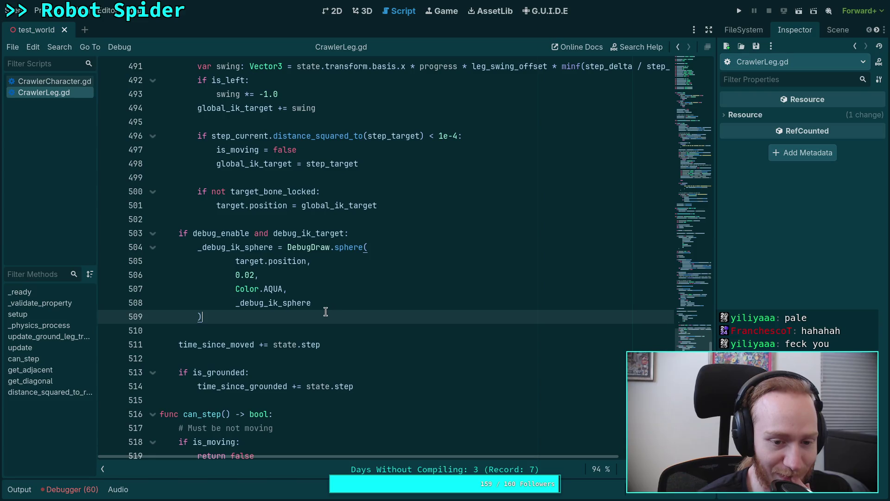
scroll(355, 305, "up", 1)
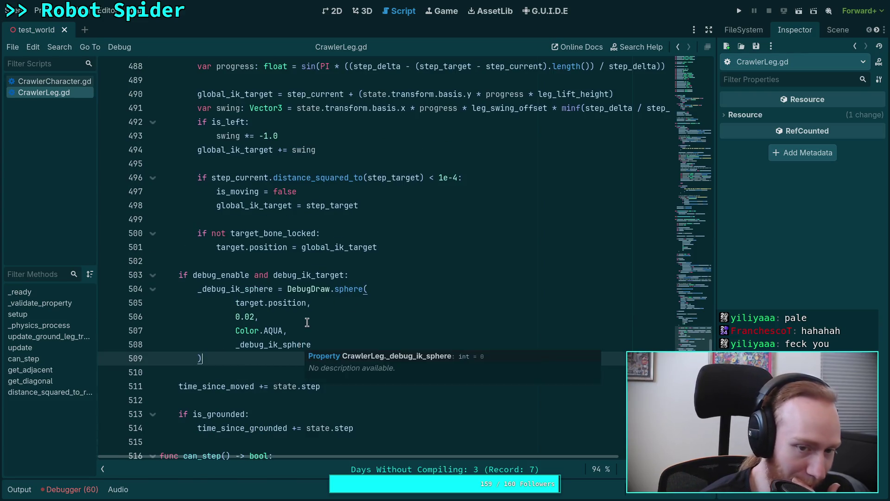
scroll(325, 331, "up", 2)
left_click(376, 329)
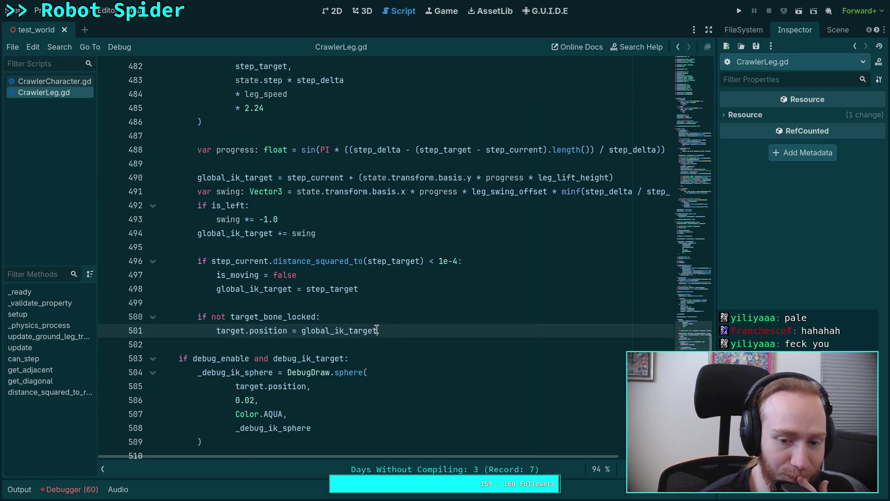
left_click(353, 313)
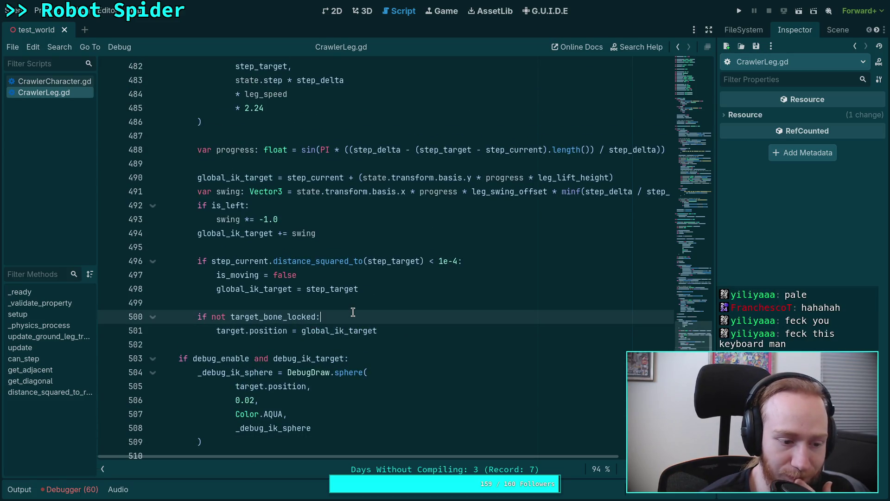
scroll(353, 313, "up", 1)
left_click(335, 288)
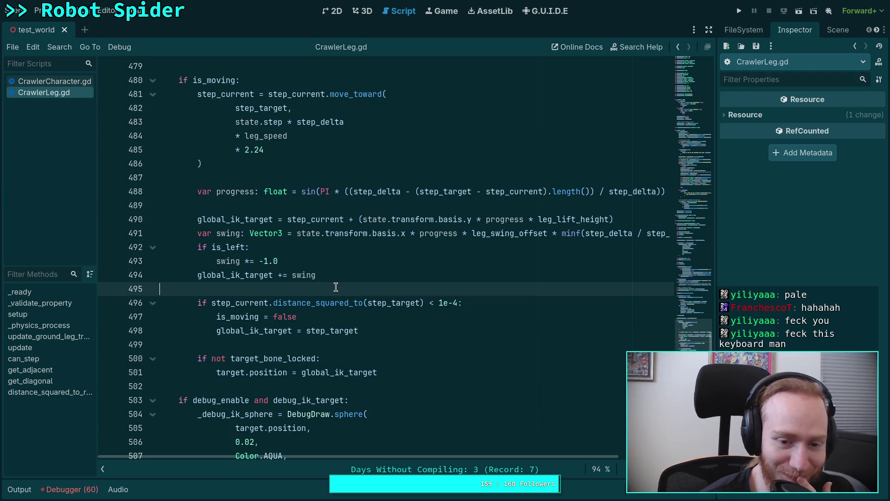
mouse_move(315, 239)
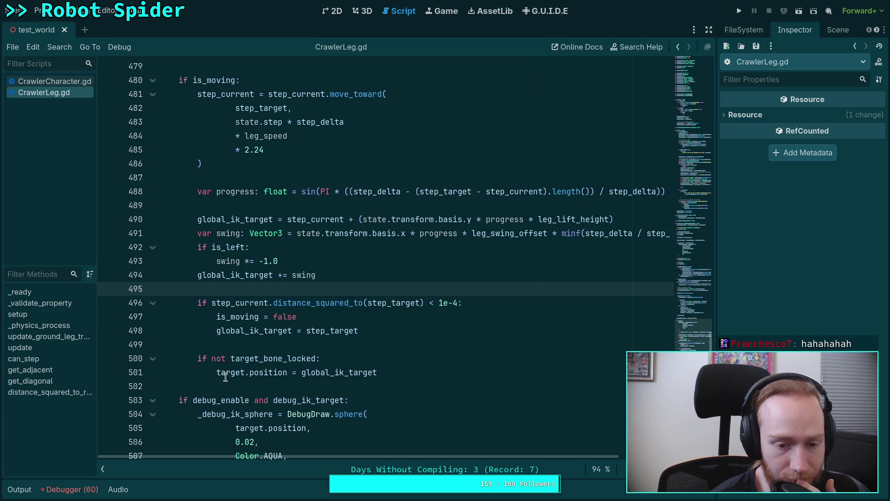
left_click(253, 372)
double_click(256, 373)
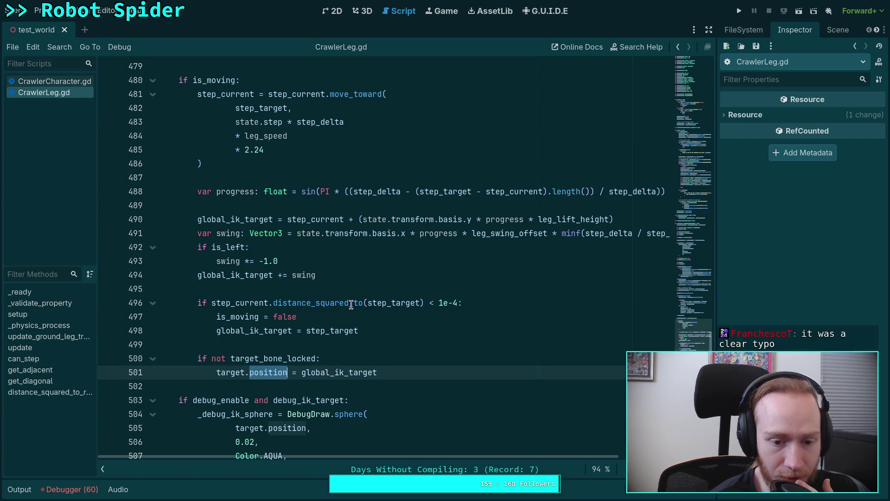
scroll(351, 304, "up", 15)
scroll(351, 304, "up", 20)
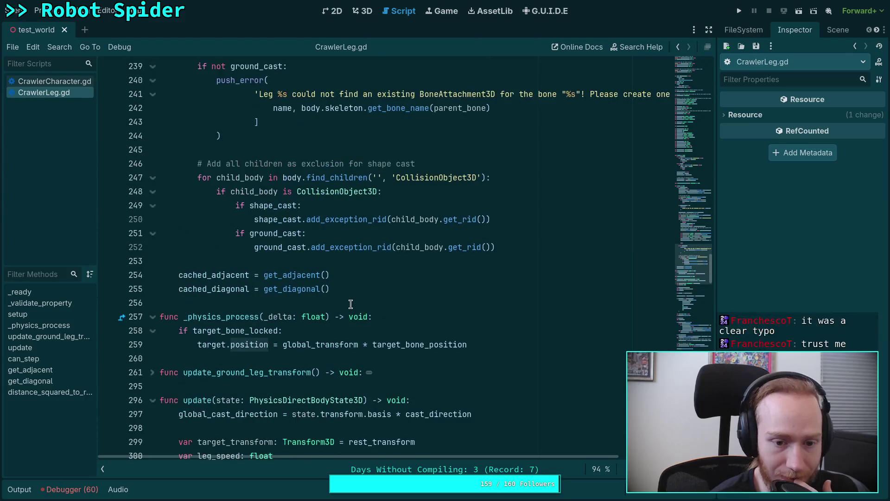
Step: Change line 259 to read body.global_transform * target_bone_position
double_click(420, 344)
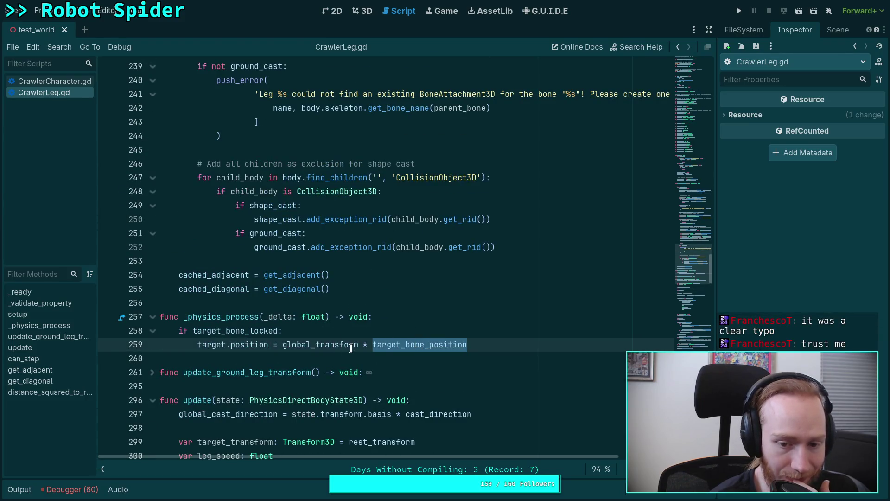
mouse_move(341, 345)
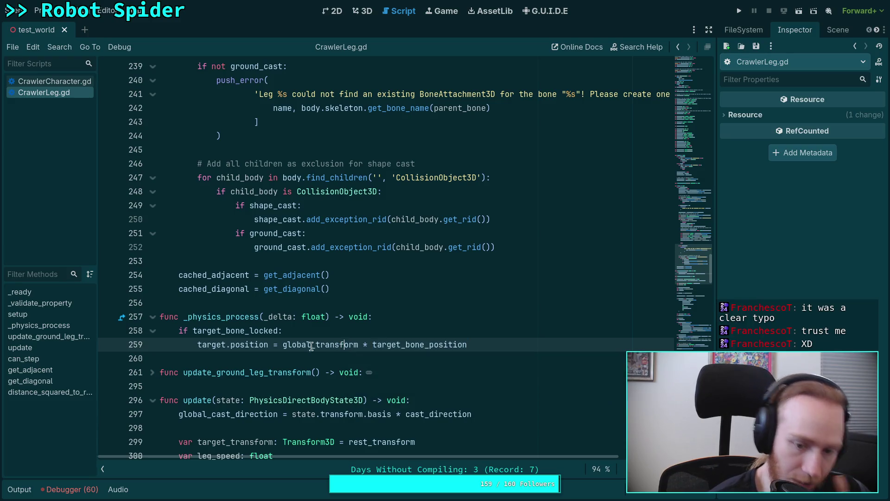
left_click(283, 345)
type("body.")
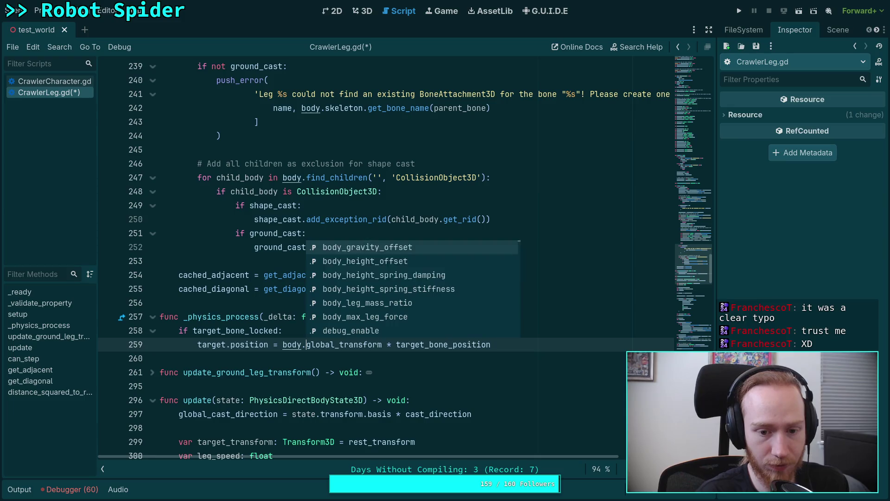
left_click(321, 205)
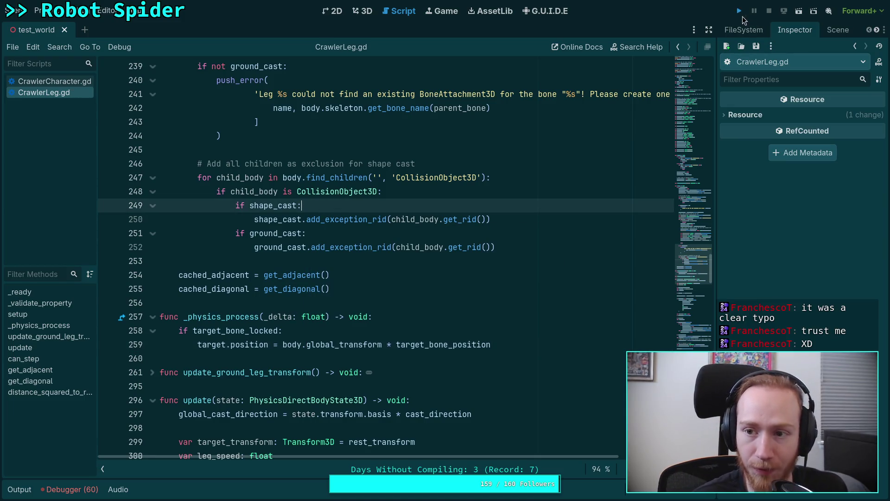
Step: Run the project to watch the spider, then stop the game
left_click(741, 12)
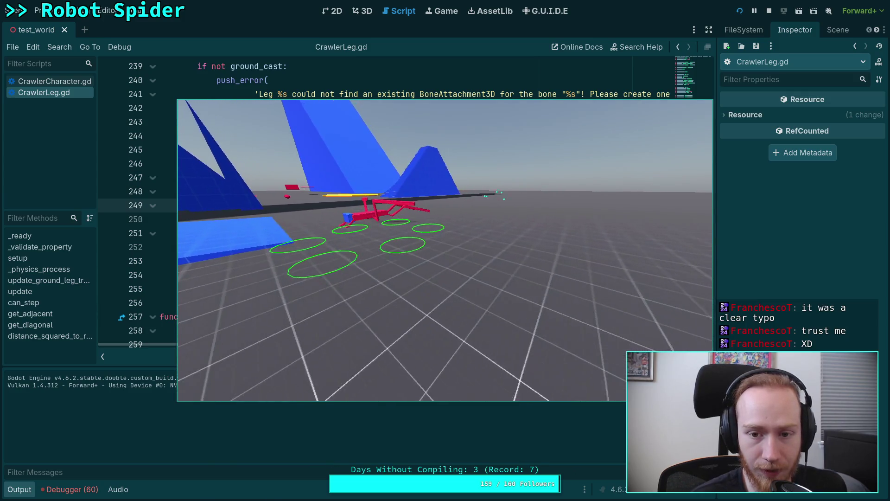
left_click(770, 11)
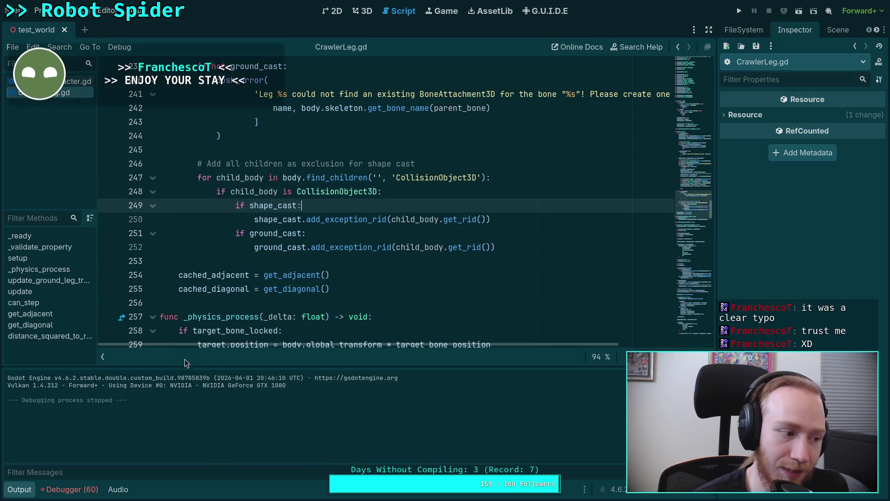
Step: Collapse the Output panel and read the shape_cast and ground_cast exception setup, lines 245–253
left_click(19, 489)
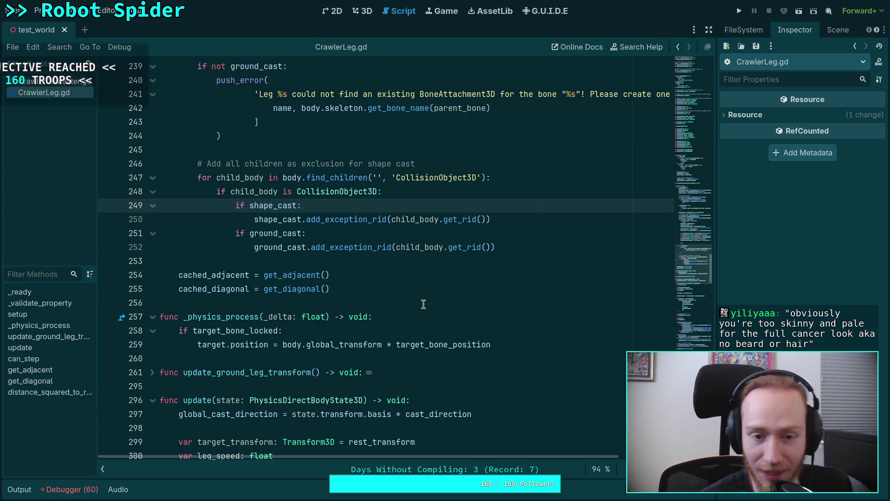
left_click(304, 261)
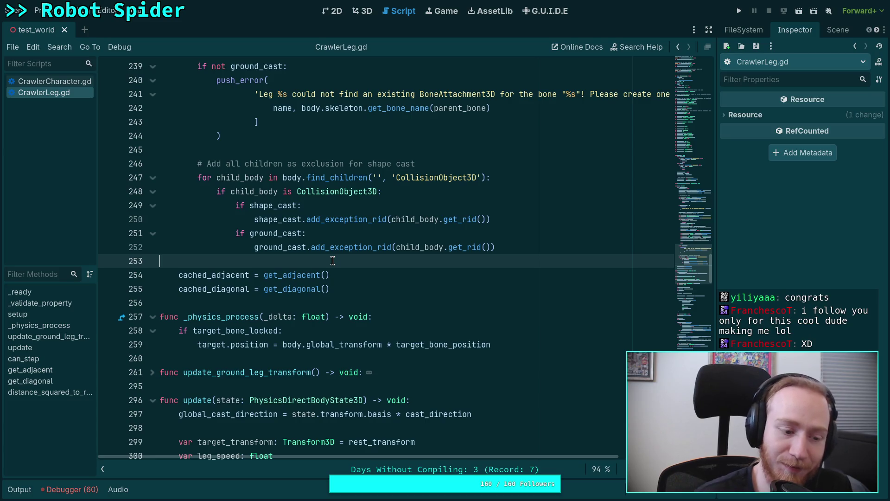
scroll(343, 262, "up", 2)
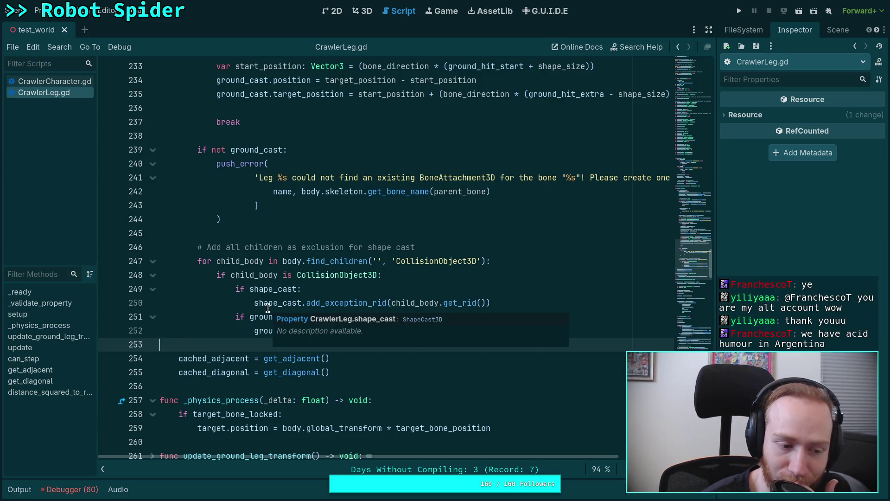
scroll(268, 309, "up", 1)
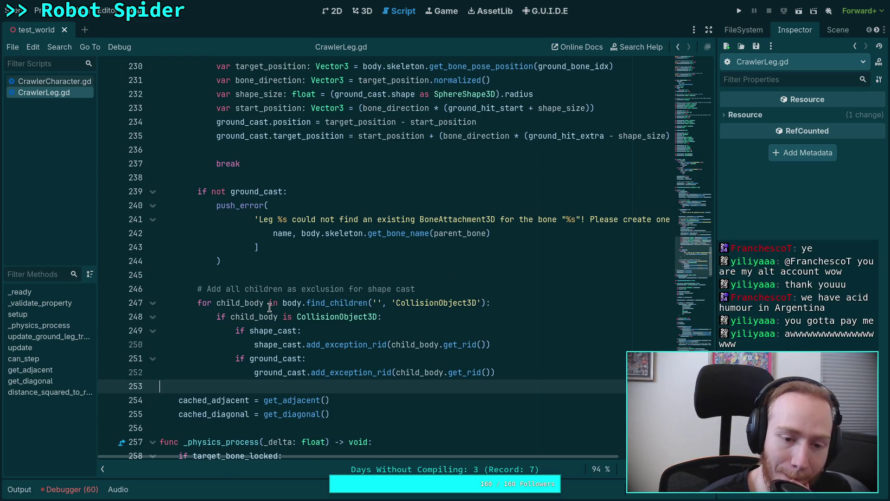
left_click(244, 276)
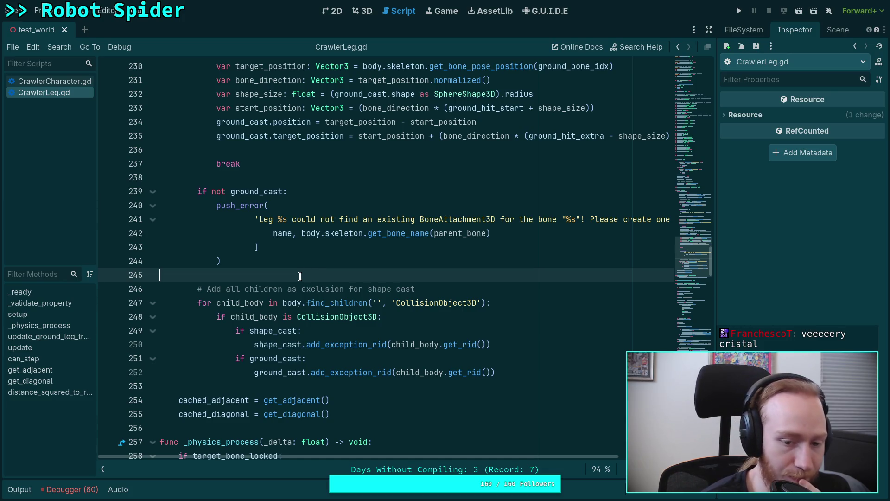
Step: Scroll through the script and fold the setup() function
scroll(292, 283, "down", 4)
scroll(290, 284, "up", 7)
scroll(282, 297, "up", 1)
scroll(260, 304, "up", 7)
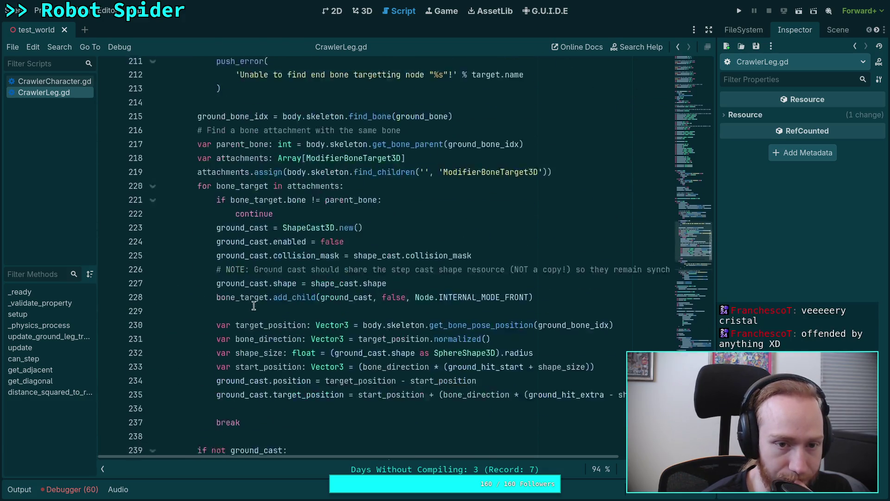
scroll(254, 305, "up", 3)
scroll(209, 185, "down", 6)
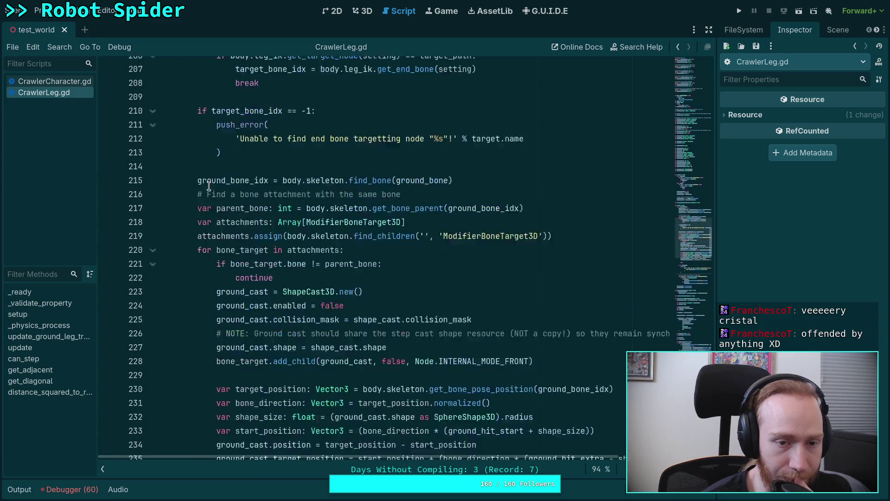
scroll(160, 67, "up", 3)
scroll(159, 66, "up", 1)
left_click(152, 94)
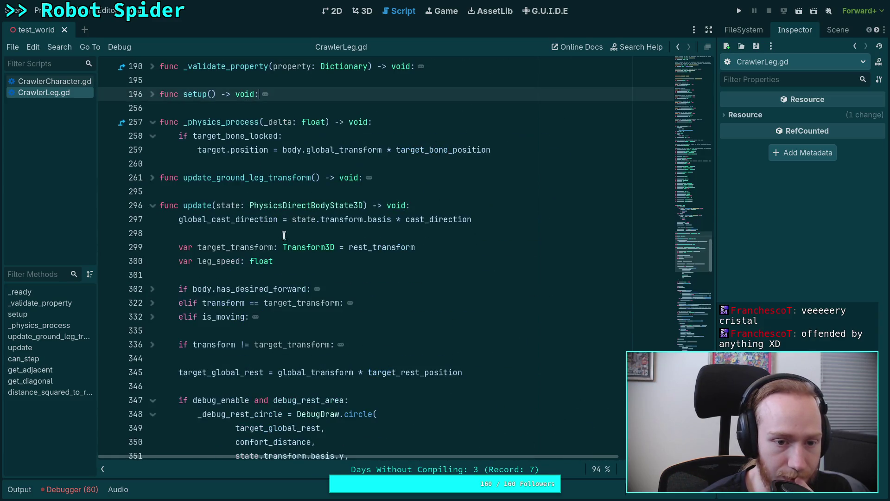
scroll(283, 235, "down", 1)
scroll(244, 246, "down", 9)
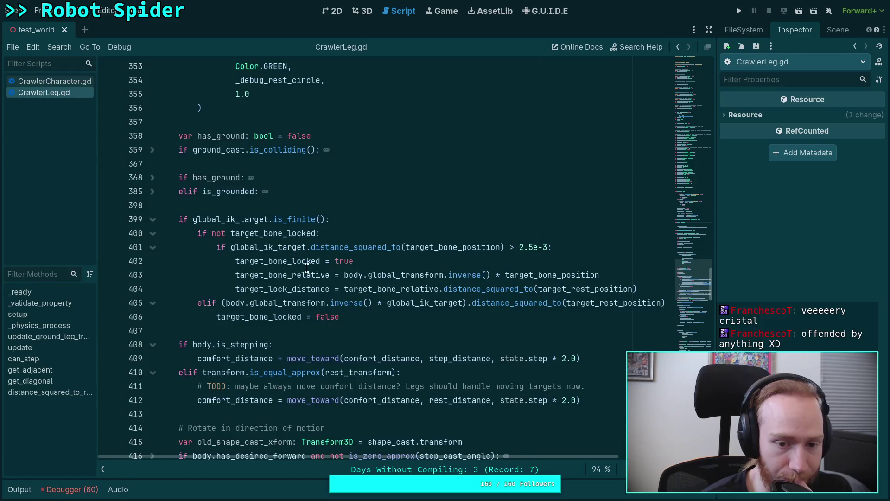
Step: Inspect the uses of target_bone_relative, body and target_bone_position on line 403
double_click(285, 275)
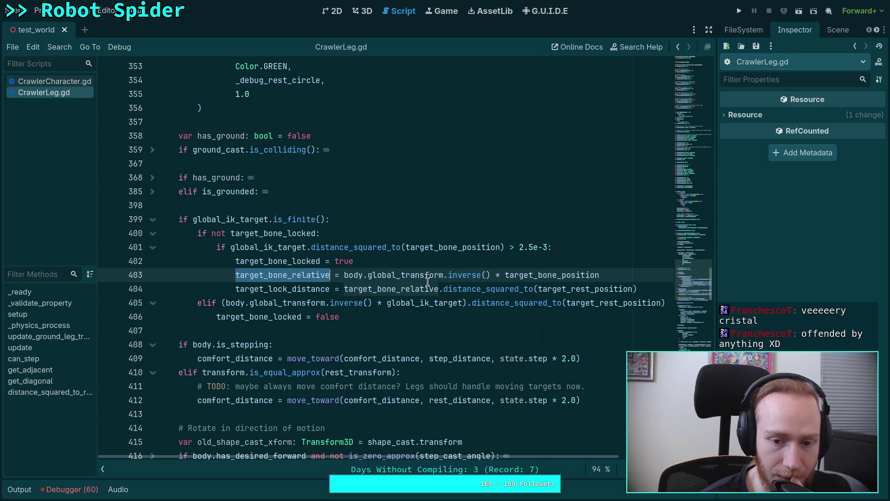
left_click(519, 276)
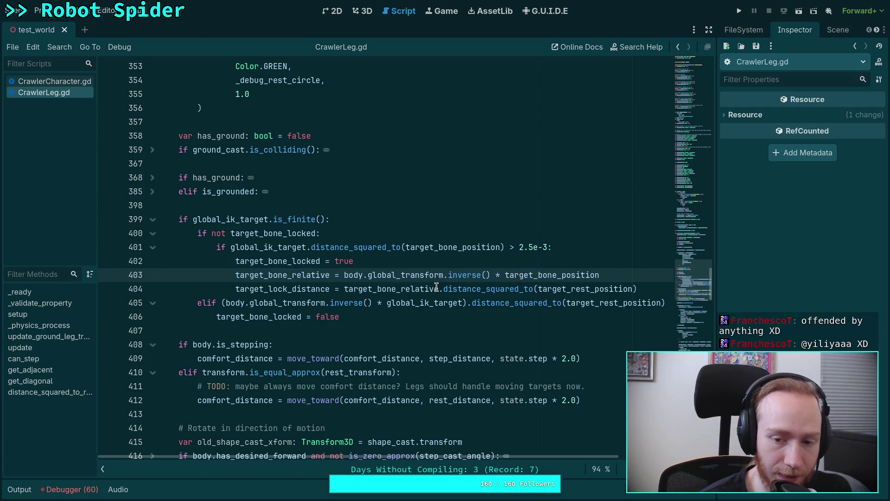
left_click_drag(344, 275, 363, 274)
left_click(366, 275)
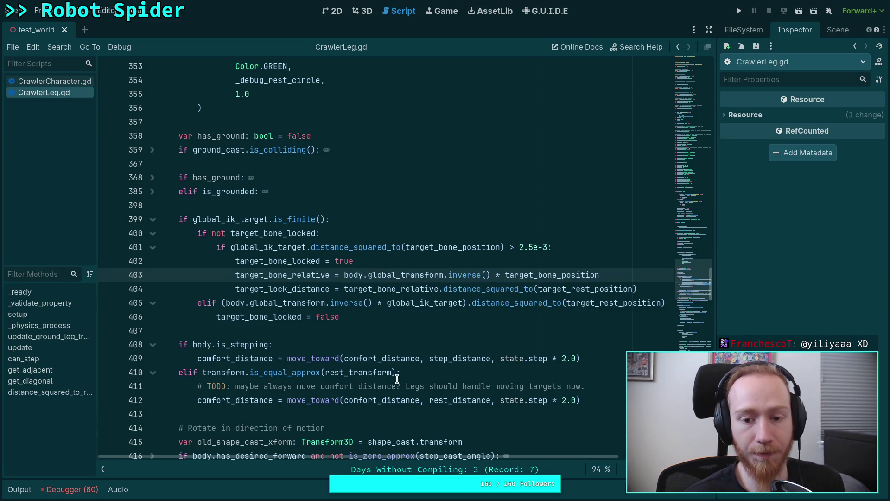
mouse_move(549, 275)
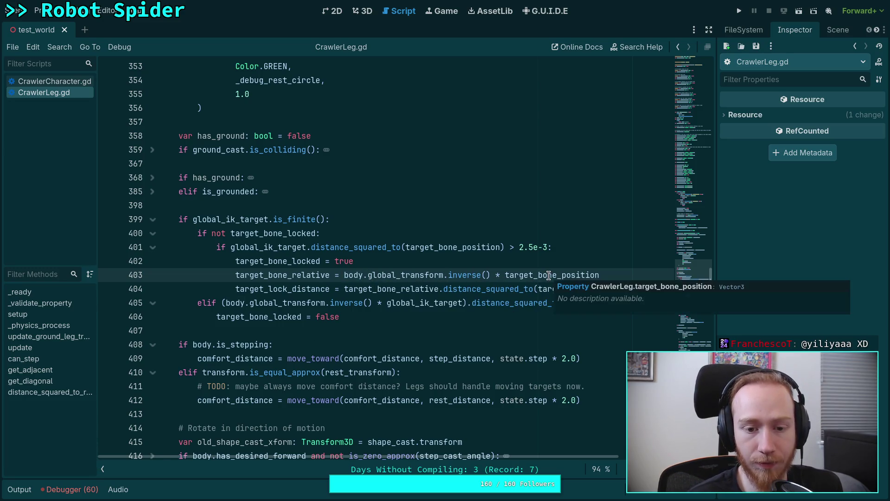
double_click(548, 276)
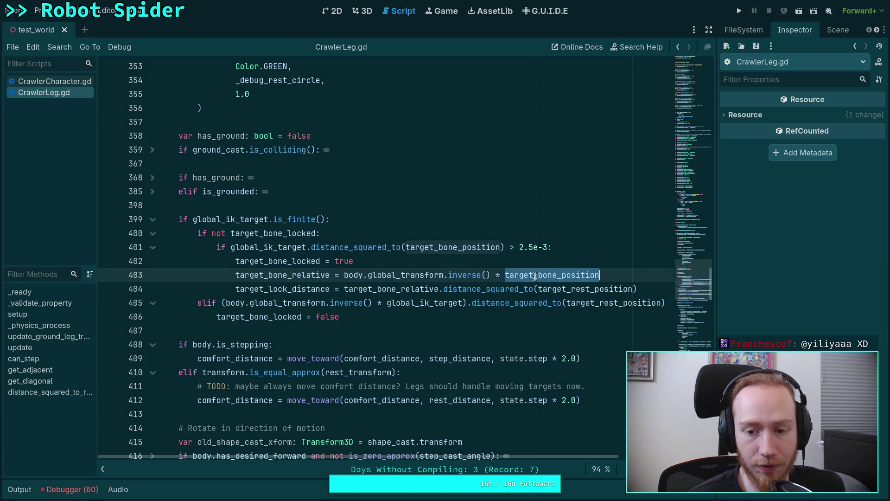
Step: Replace .global_transform.inverse() on line 403 with .skeleton.glo, browsing toward global_transform
left_click_drag(490, 275, 363, 275)
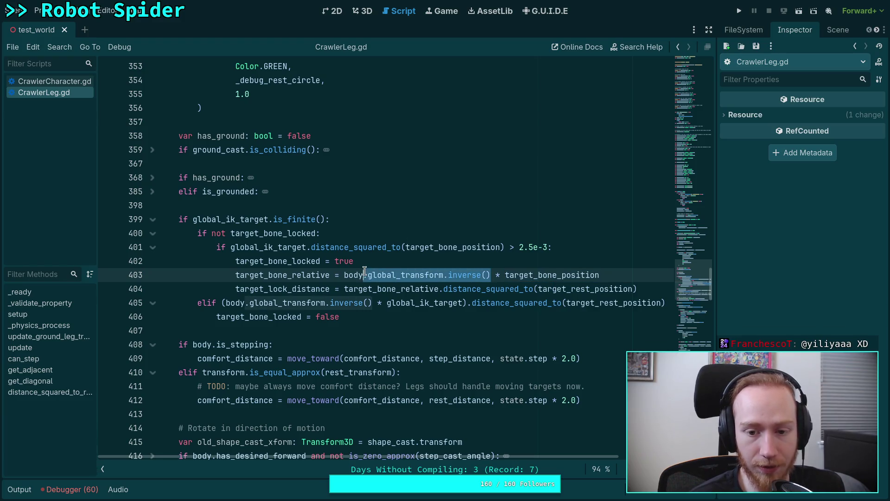
type(".skeleton")
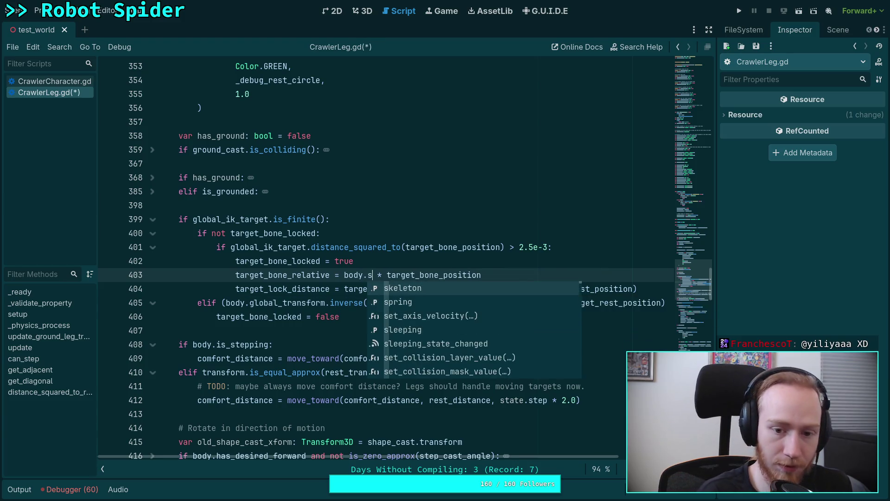
type(".")
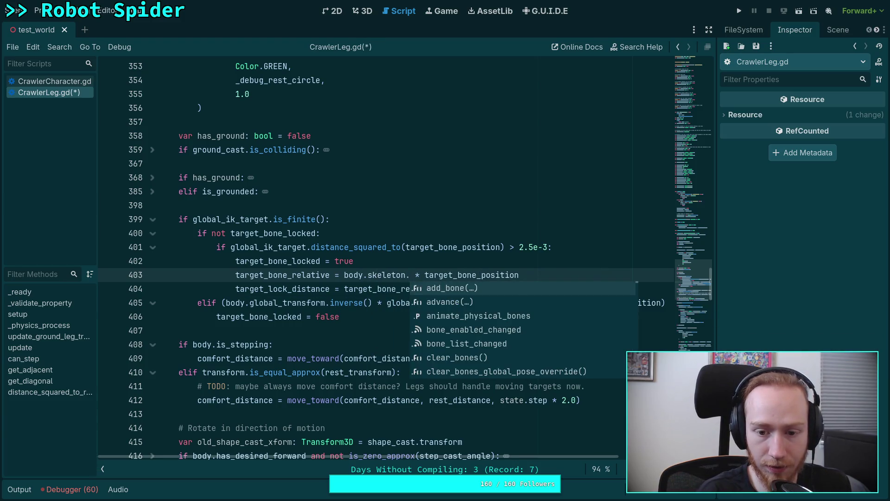
type("glo")
key("Down")
key("Down")
key("Down")
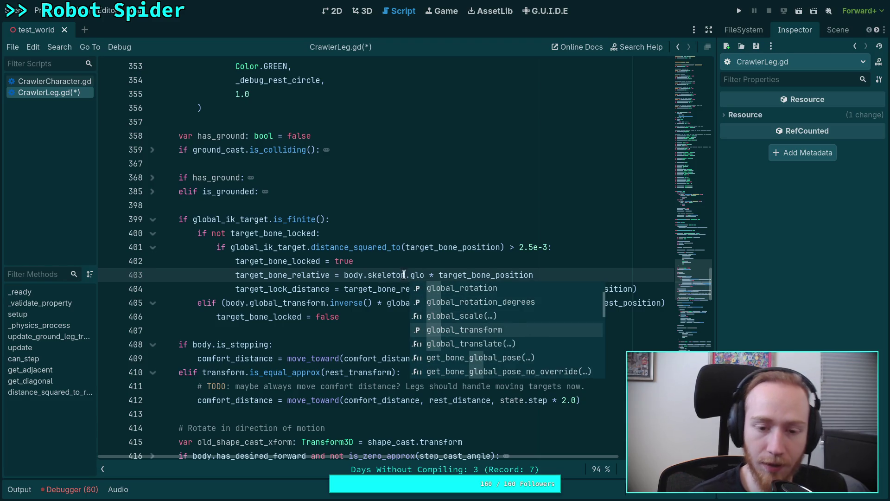
double_click(468, 276)
scroll(423, 261, "up", 6)
scroll(423, 261, "up", 9)
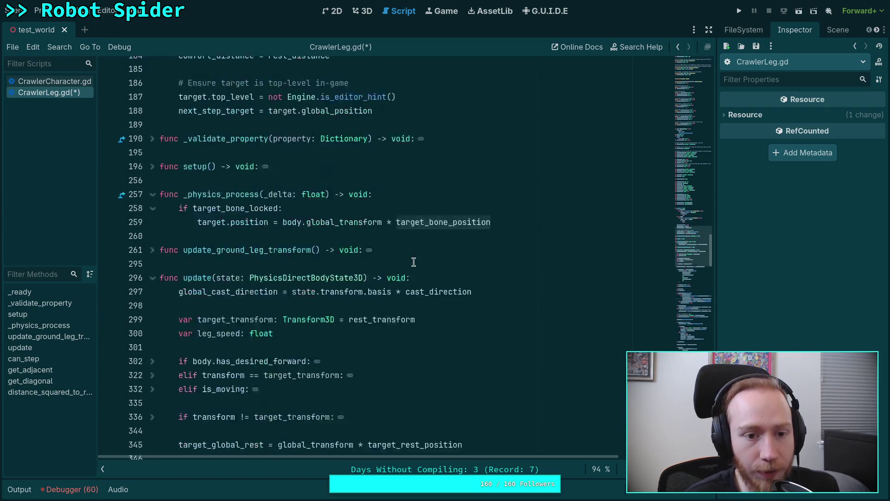
Step: Unfold update_ground_leg_transform, inspect ground_leg_transform's uses, then fold it again
scroll(349, 316, "down", 3)
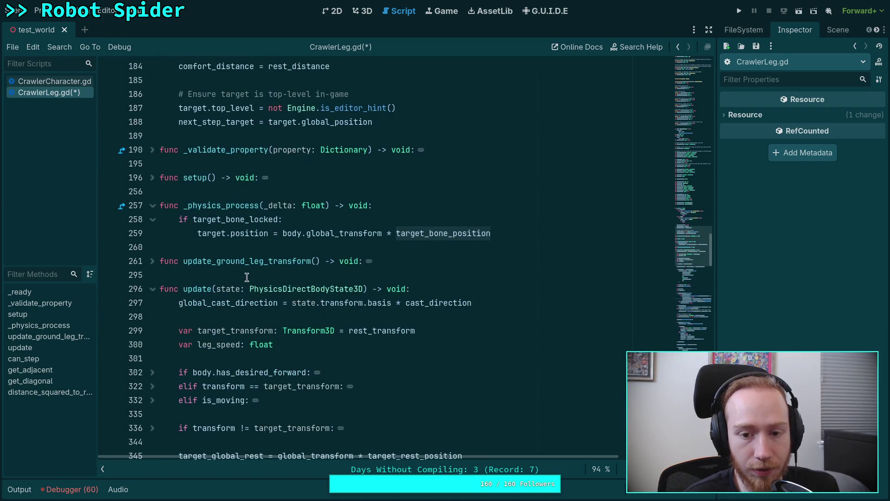
left_click(151, 263)
scroll(283, 297, "down", 2)
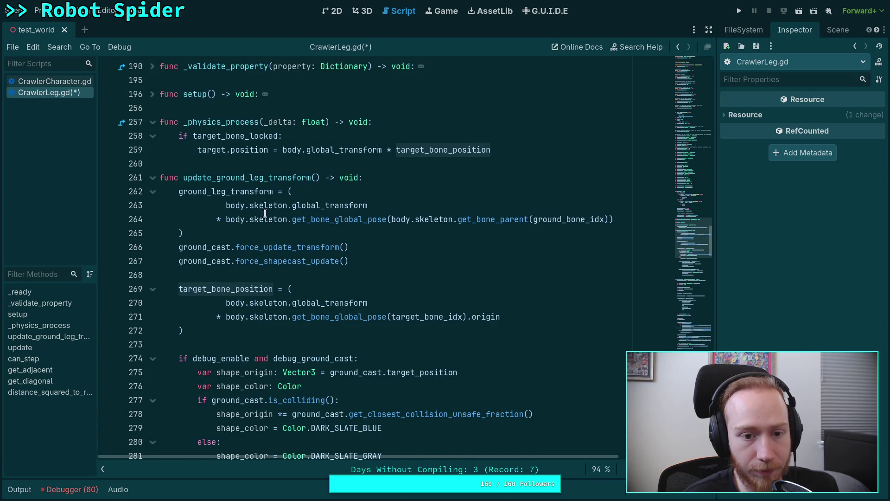
double_click(247, 196)
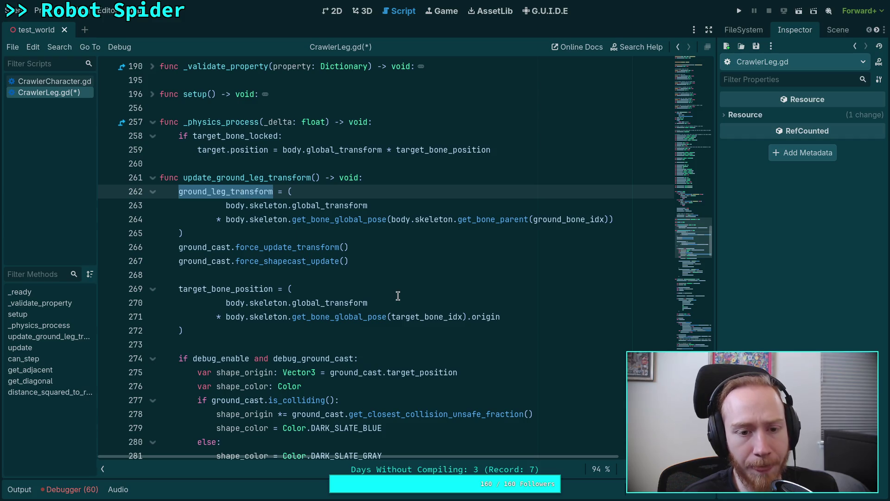
scroll(407, 275, "down", 1)
scroll(408, 275, "down", 5)
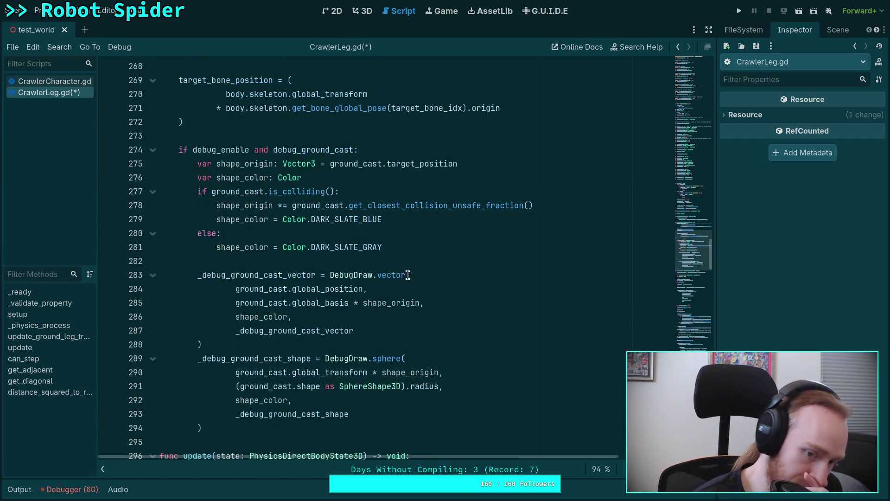
scroll(371, 266, "up", 4)
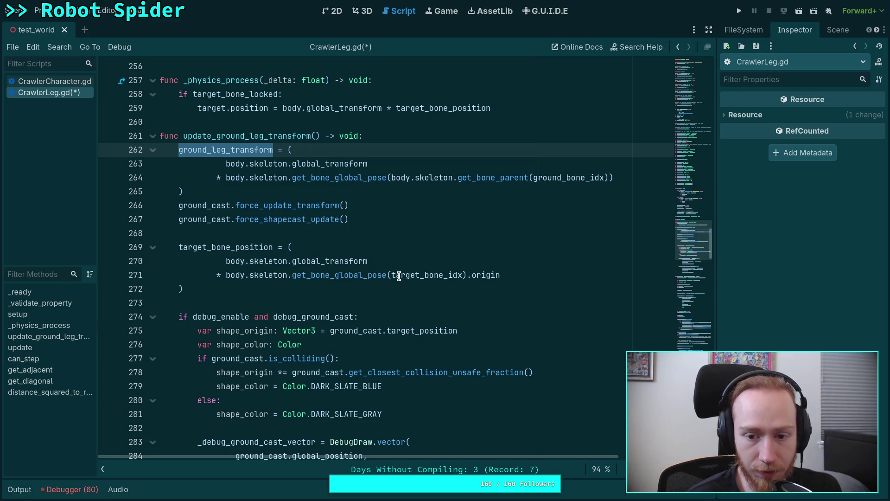
left_click(155, 138)
Step: Read down through the update function, stopping at blank lines 413, 430, 446 and 510
scroll(326, 282, "down", 15)
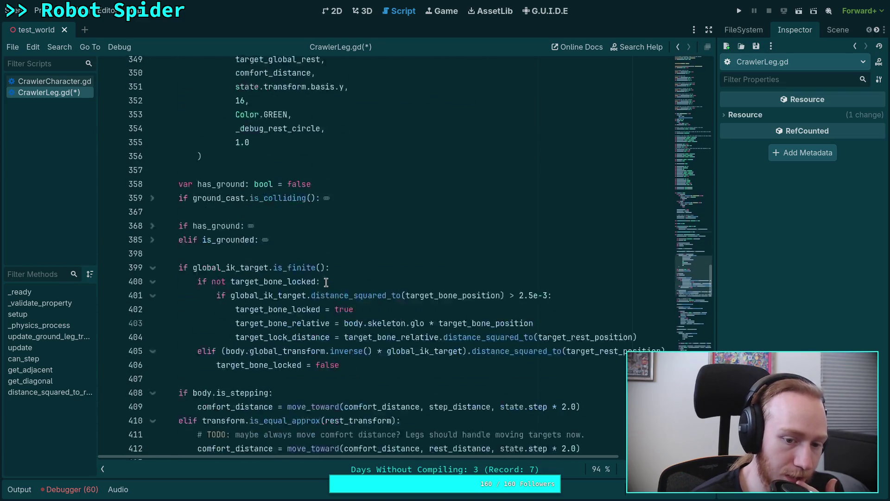
scroll(326, 282, "down", 2)
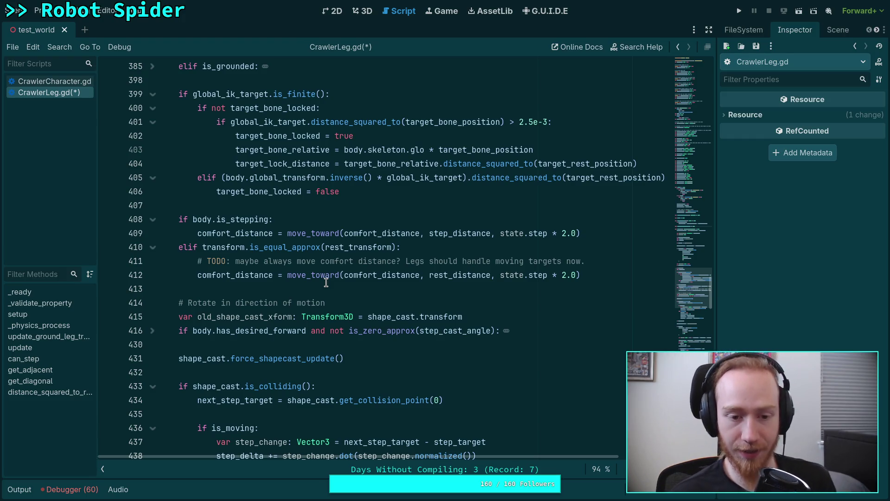
left_click(326, 284)
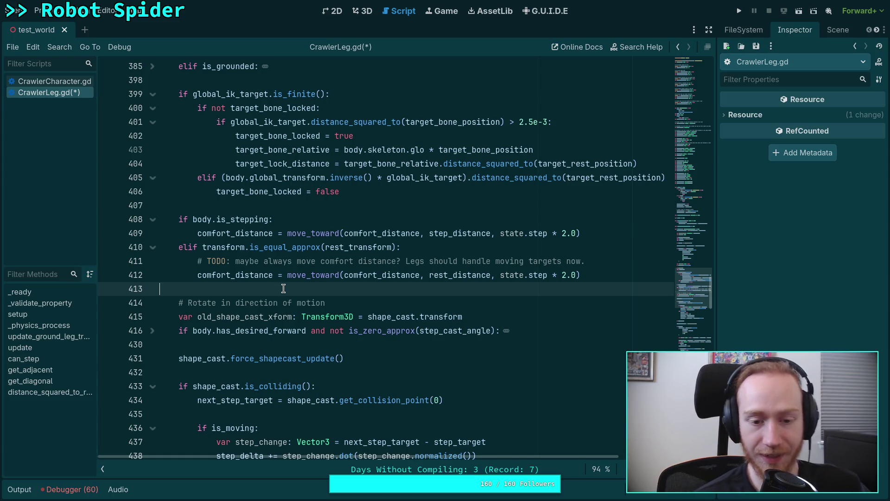
scroll(280, 289, "down", 1)
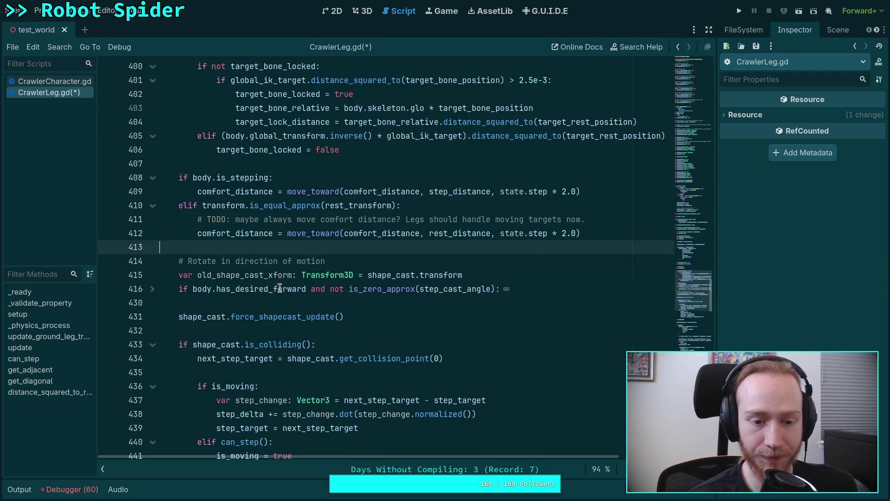
left_click(258, 303)
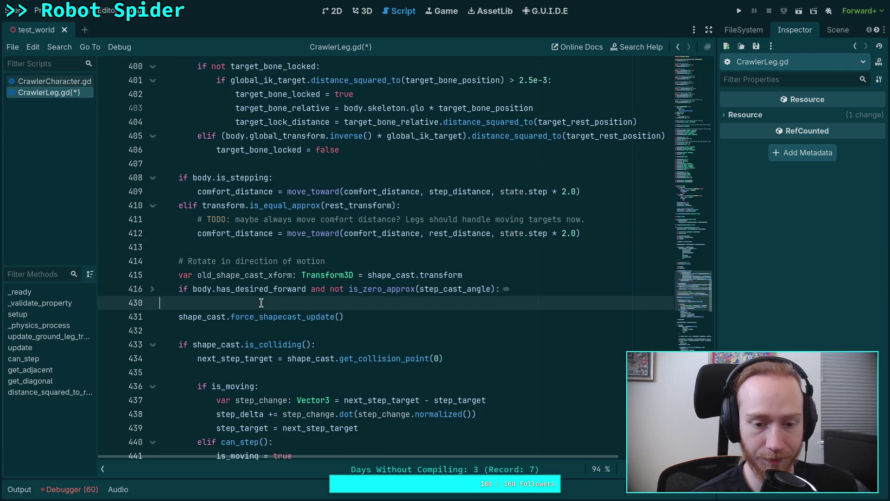
scroll(261, 303, "down", 5)
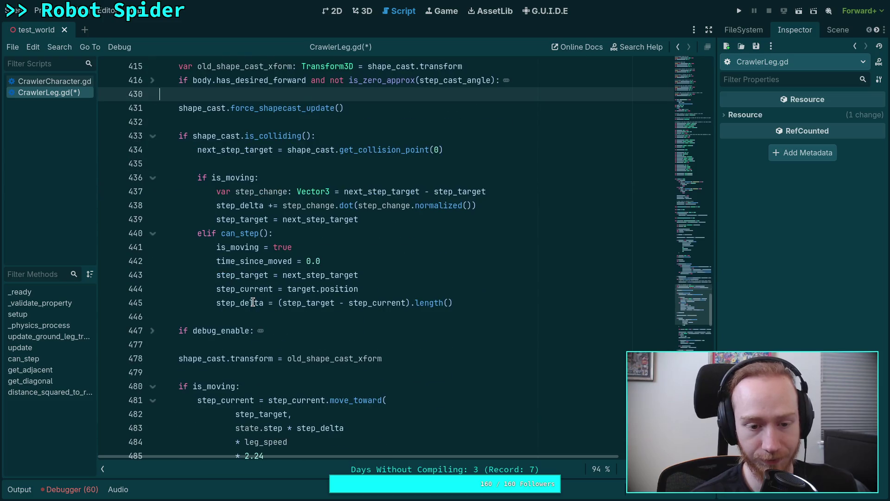
left_click(234, 316)
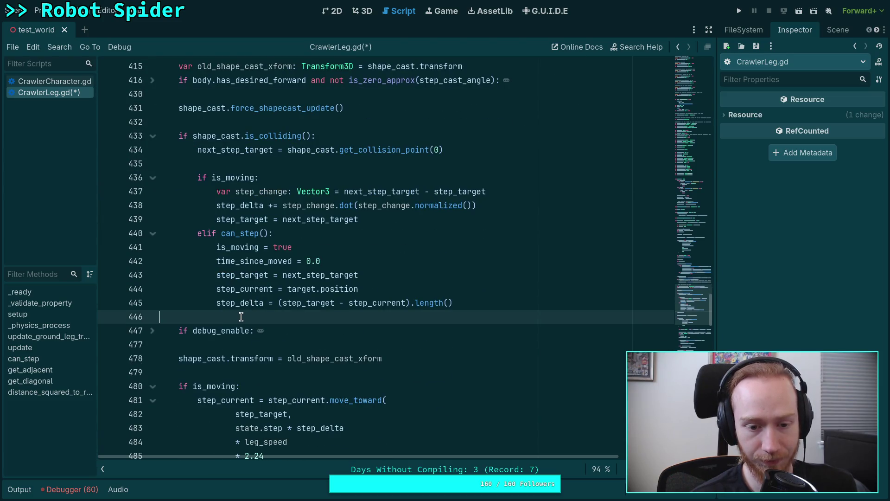
scroll(238, 316, "down", 5)
scroll(241, 317, "down", 7)
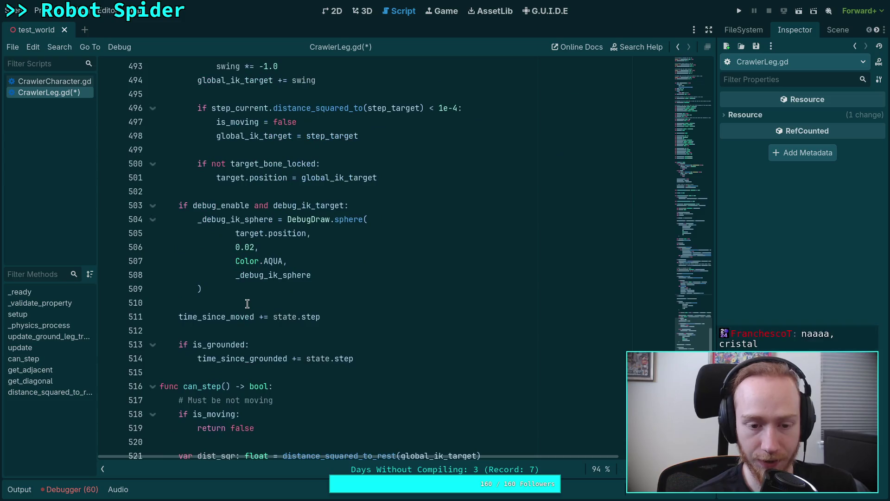
left_click(224, 302)
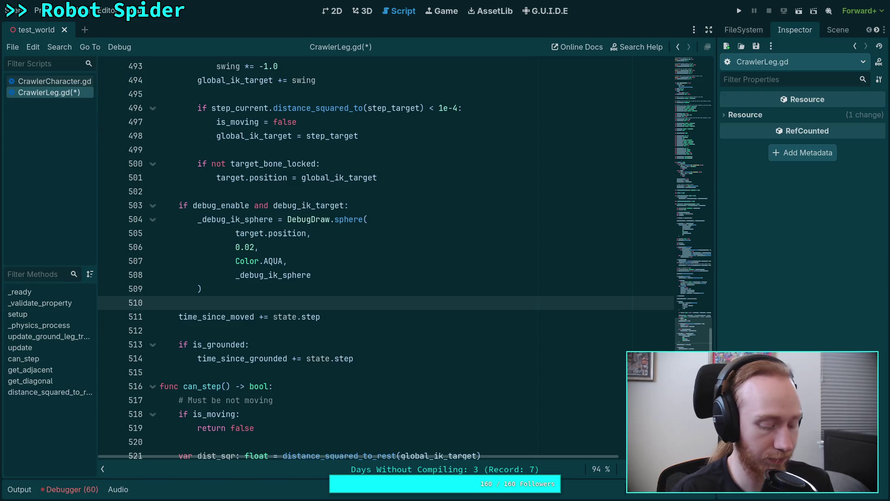
key("alt+Tab")
key("ctrl+t")
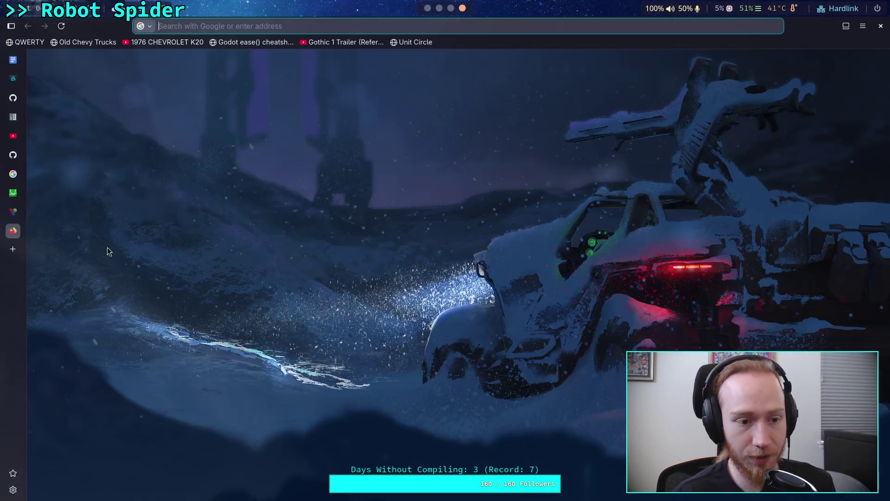
type("https://www.google.com/search?q=milquetoast")
key("Return")
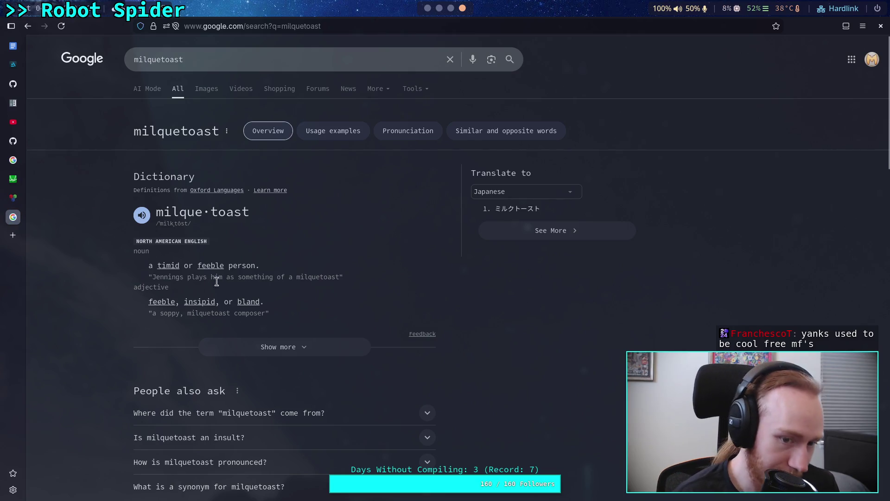
left_click_drag(264, 302, 148, 302)
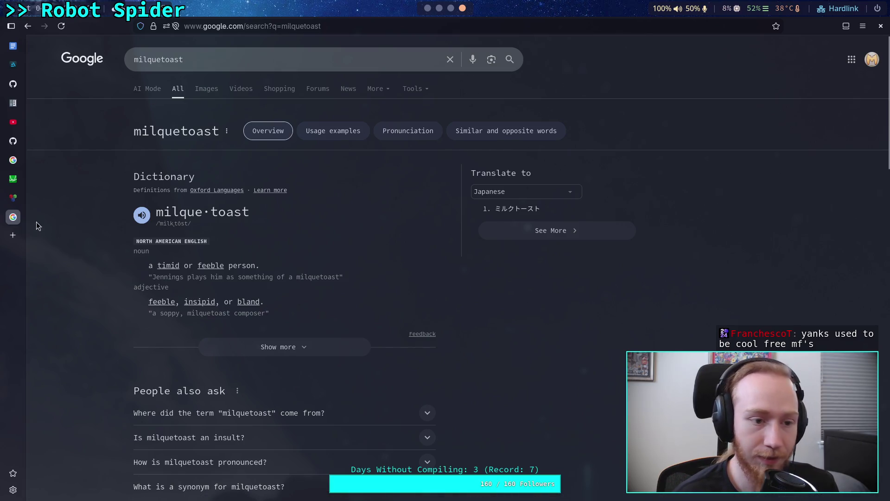
middle_click(8, 216)
key("alt+Tab")
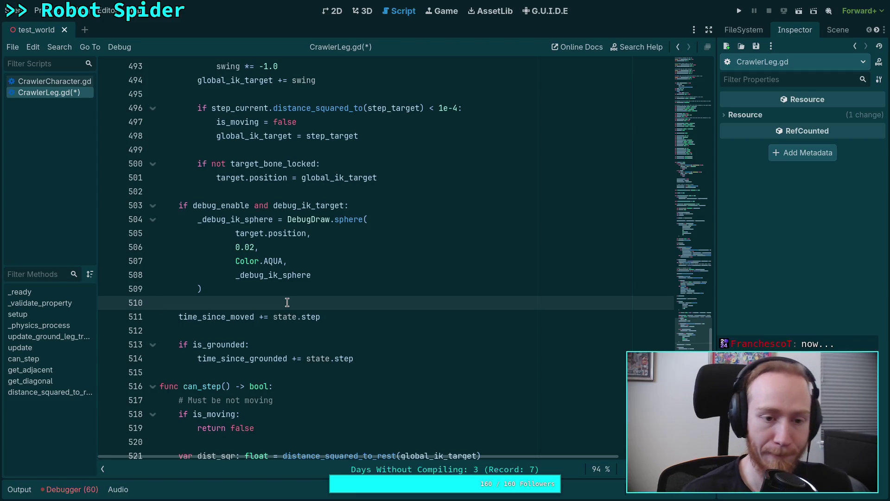
scroll(286, 304, "down", 6)
scroll(273, 309, "down", 7)
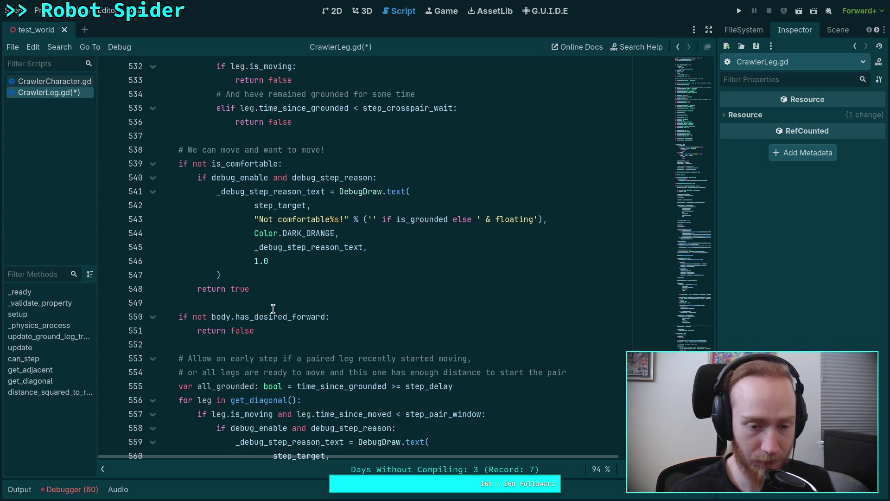
scroll(273, 309, "up", 3)
scroll(273, 309, "up", 12)
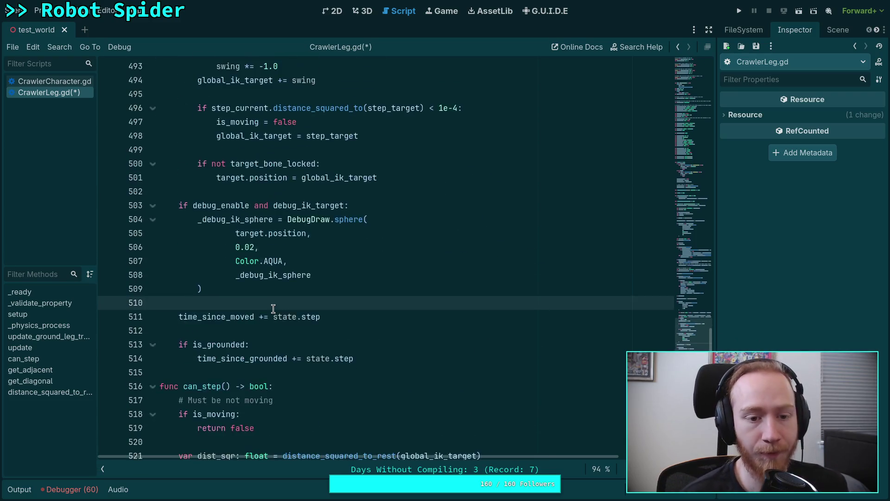
left_click(297, 274)
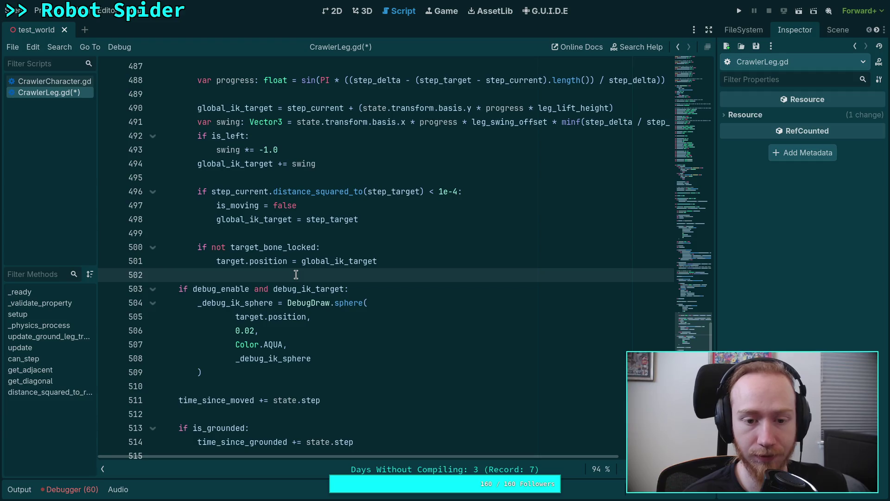
scroll(297, 274, "up", 11)
scroll(297, 275, "up", 12)
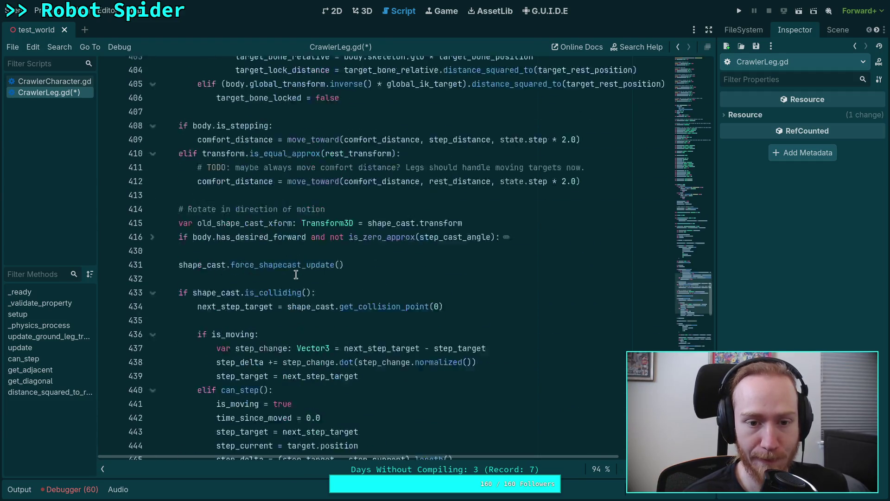
scroll(296, 275, "up", 6)
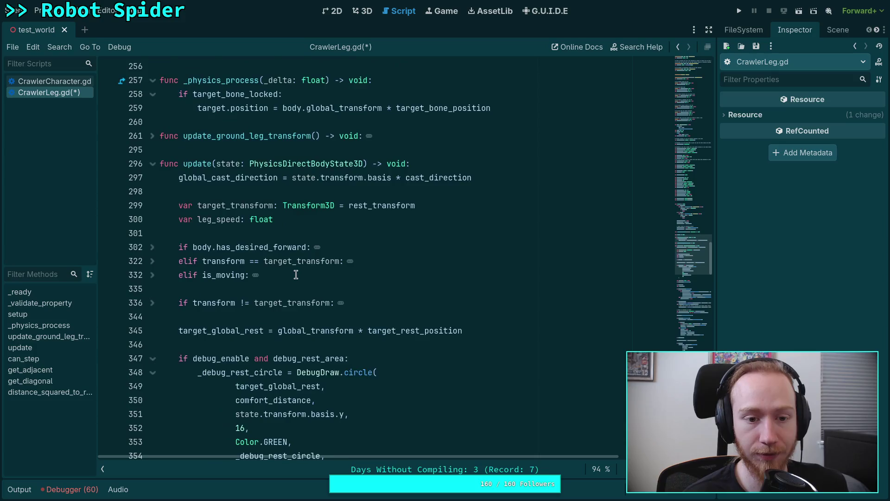
scroll(296, 275, "down", 7)
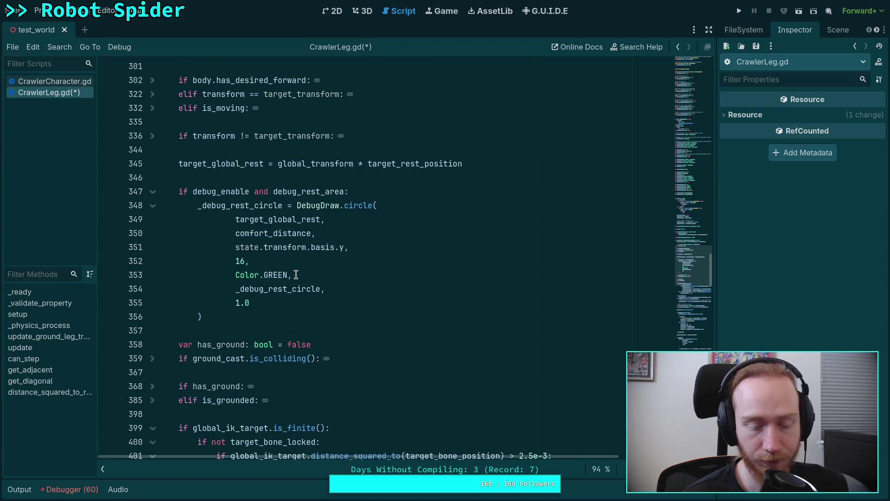
scroll(296, 275, "up", 4)
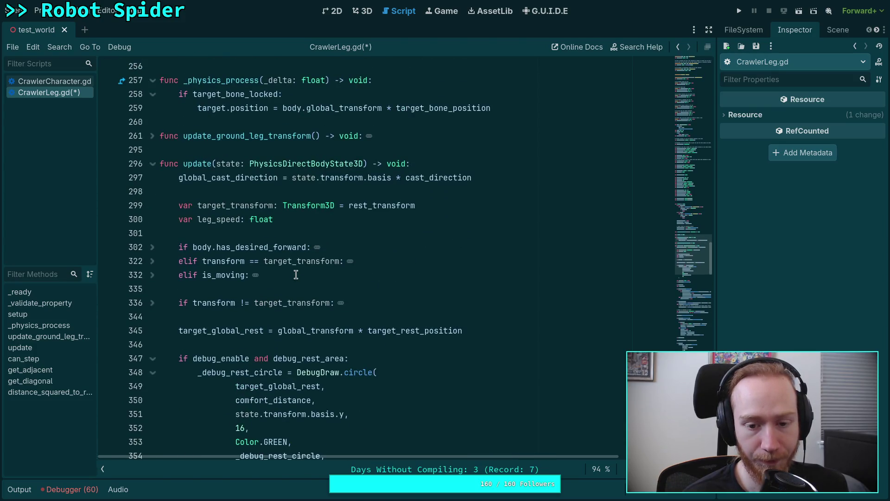
scroll(295, 274, "up", 12)
scroll(296, 275, "down", 4)
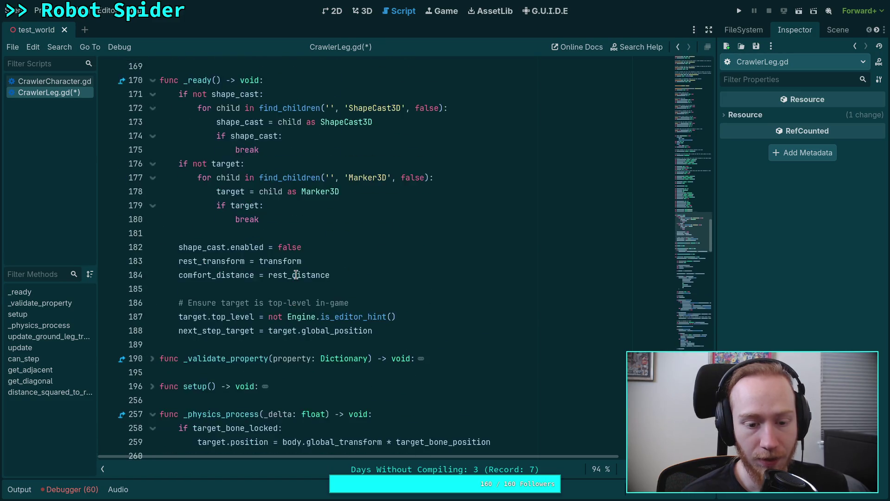
scroll(296, 275, "down", 6)
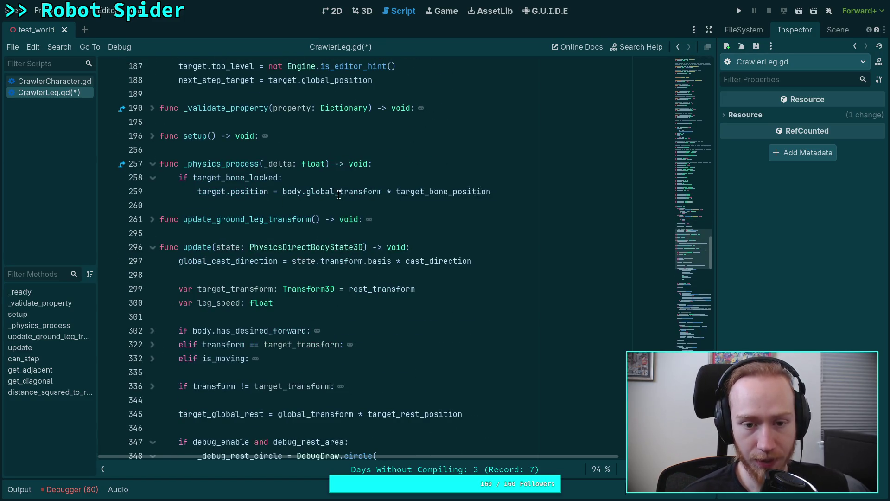
Step: Delete body.global_transform * from line 259 and save the script
left_click_drag(287, 194, 383, 195)
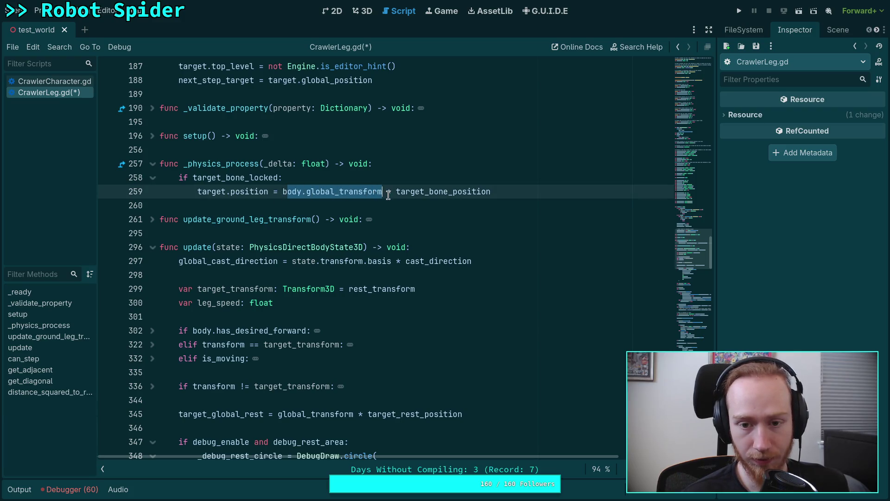
double_click(443, 192)
left_click(153, 219)
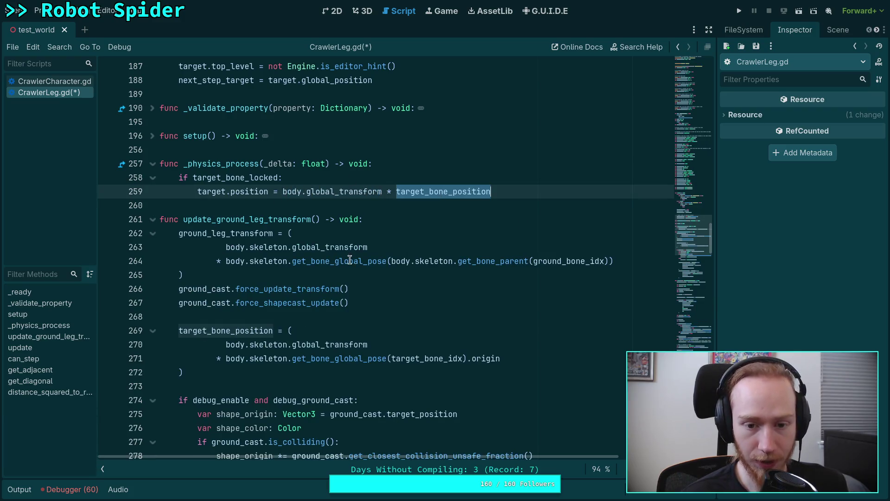
mouse_move(251, 347)
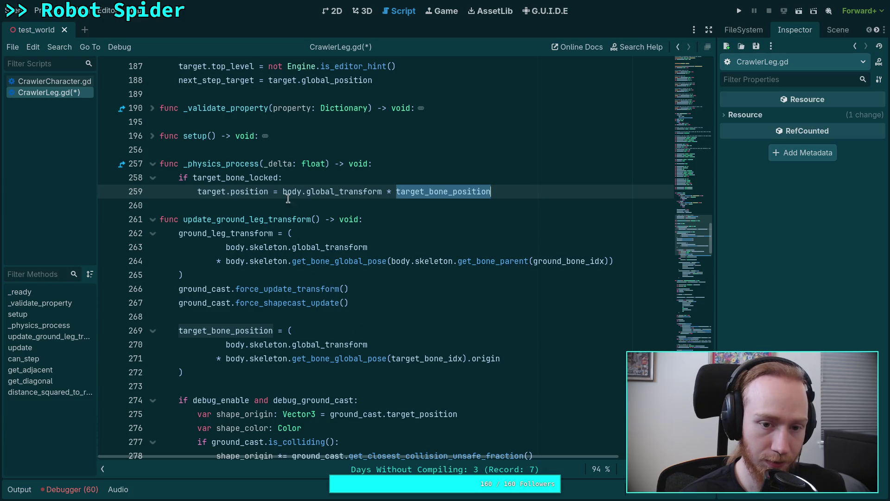
left_click_drag(283, 191, 396, 192)
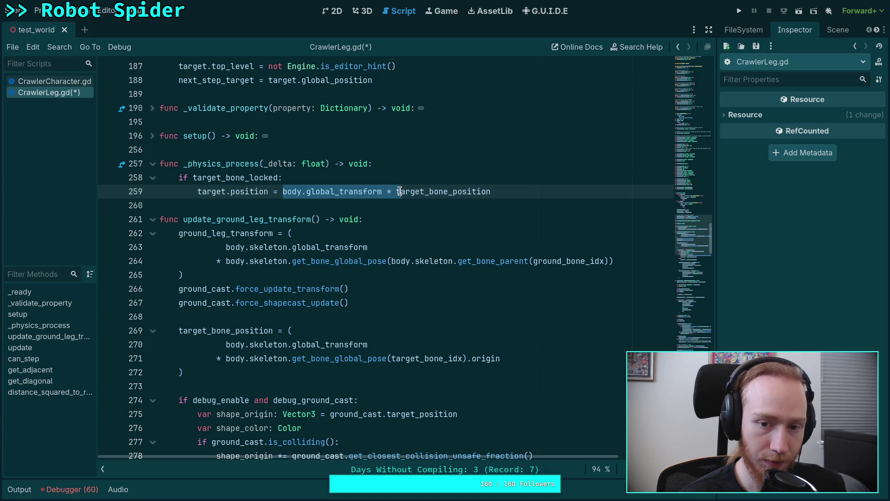
key("Delete")
key("ctrl+s")
Step: Compare target_bone_position on lines 259 and 269, then fold update_ground_leg_transform
scroll(526, 234, "up", 1)
scroll(413, 284, "down", 2)
double_click(224, 288)
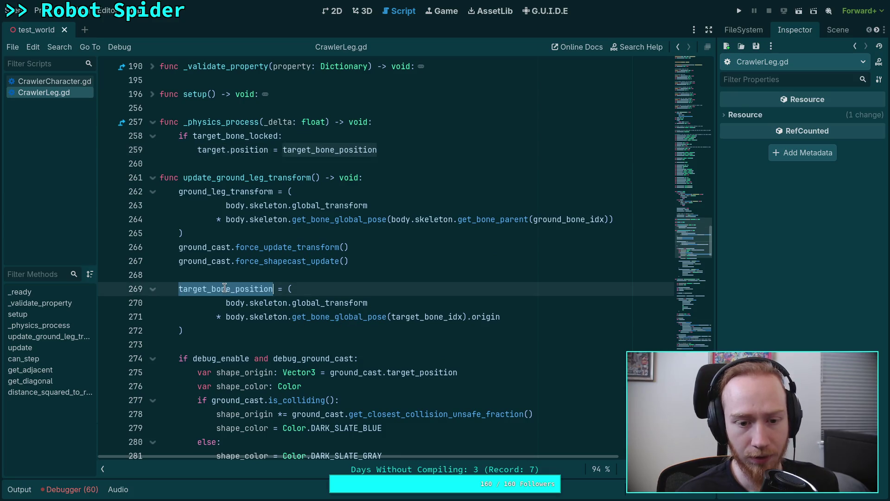
scroll(326, 315, "down", 3)
scroll(326, 315, "down", 2)
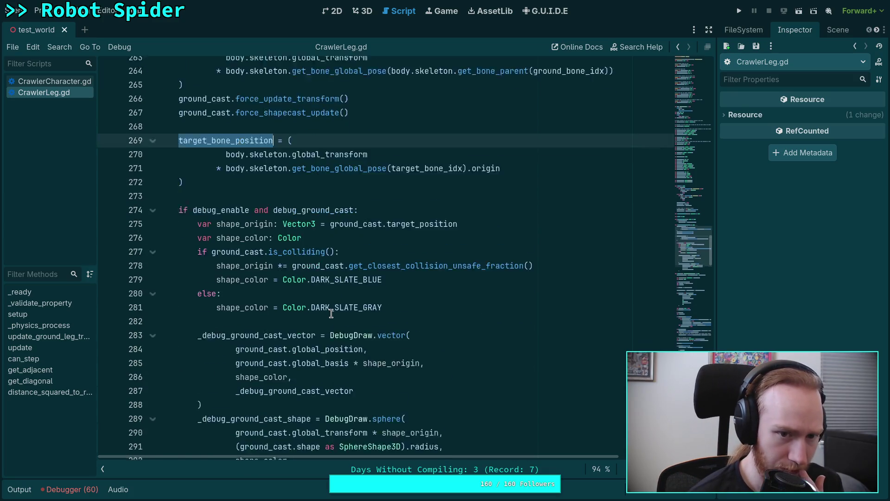
scroll(329, 311, "up", 5)
double_click(297, 149)
scroll(473, 274, "down", 4)
scroll(196, 218, "up", 5)
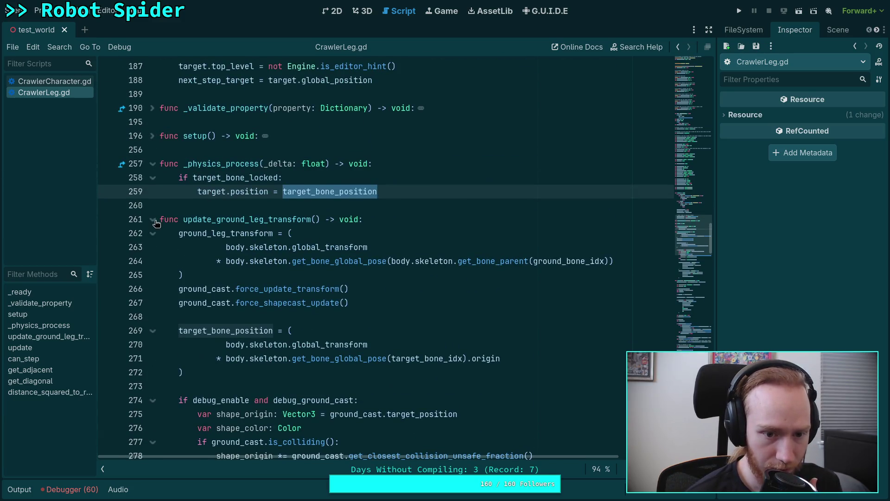
left_click(152, 219)
scroll(363, 292, "down", 7)
scroll(362, 292, "down", 4)
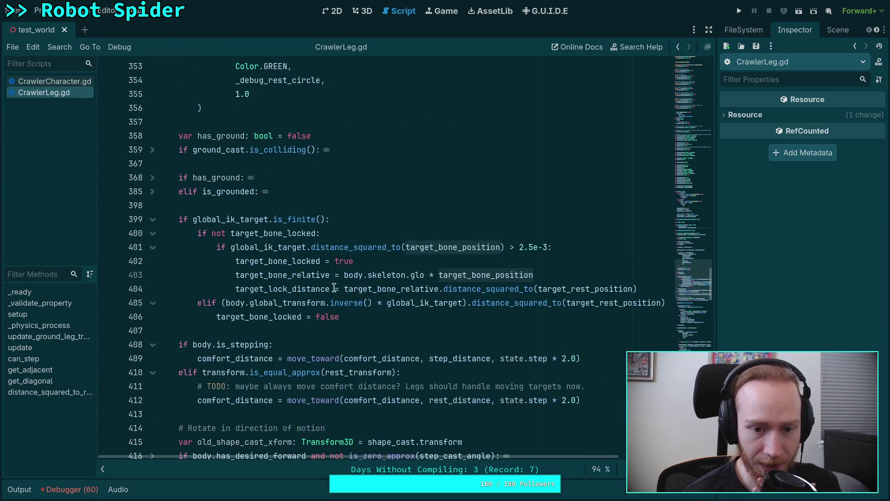
Step: Replace body.skeleton.glo on line 403 with body.global_transform.inverse()
left_click_drag(426, 275, 341, 275)
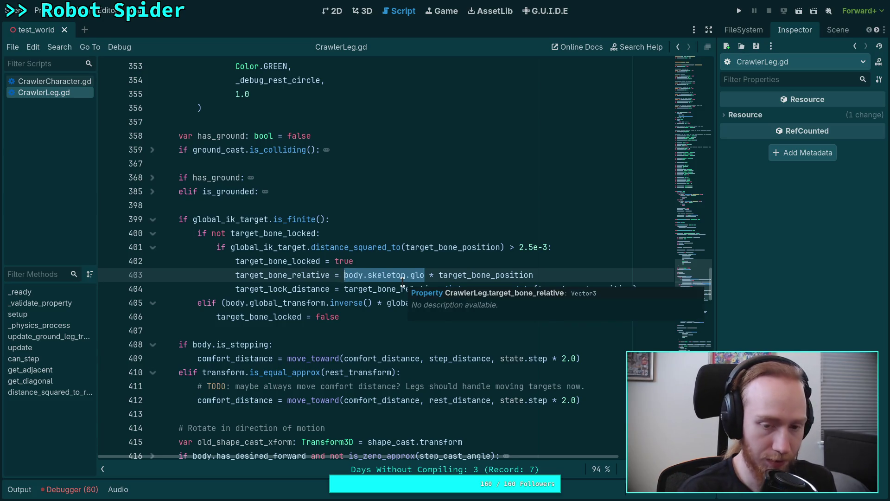
type("body.glo")
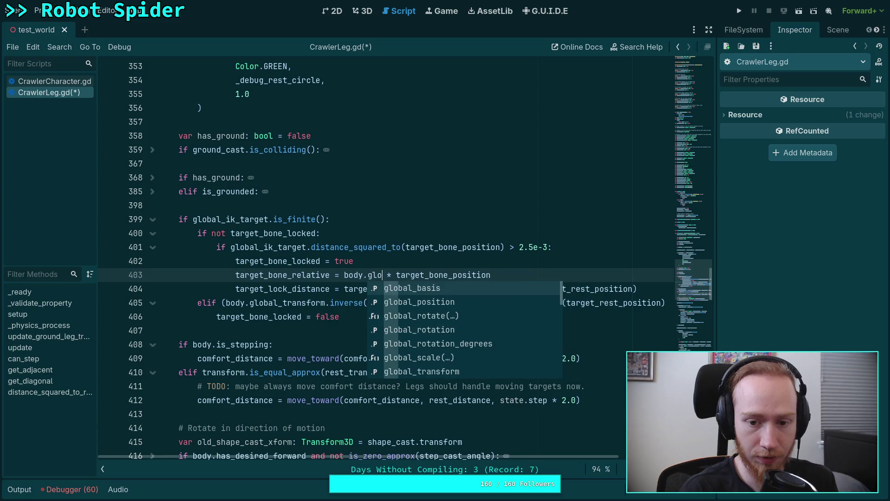
key("Down")
key("Down")
key("Down")
key("Return")
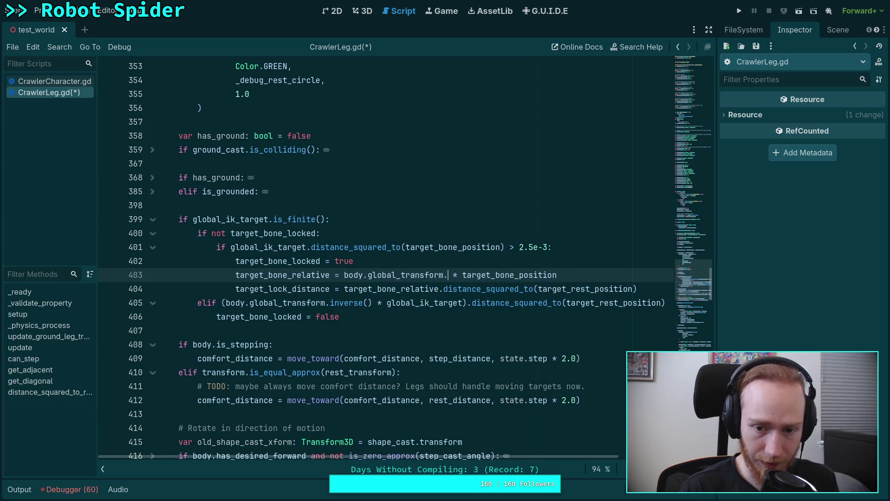
type(".in")
key("Down")
key("Return")
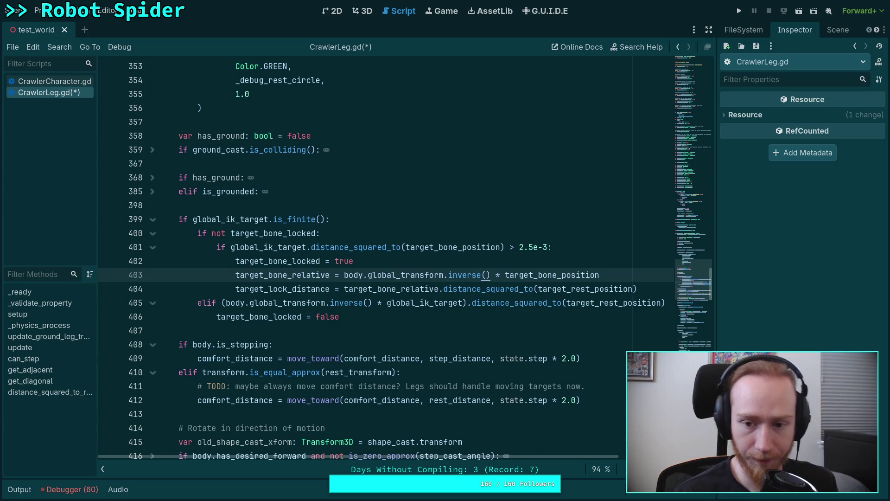
Step: Restore body.global_transform * on line 259, save, and test-run the spider
scroll(419, 277, "up", 3)
scroll(311, 280, "up", 15)
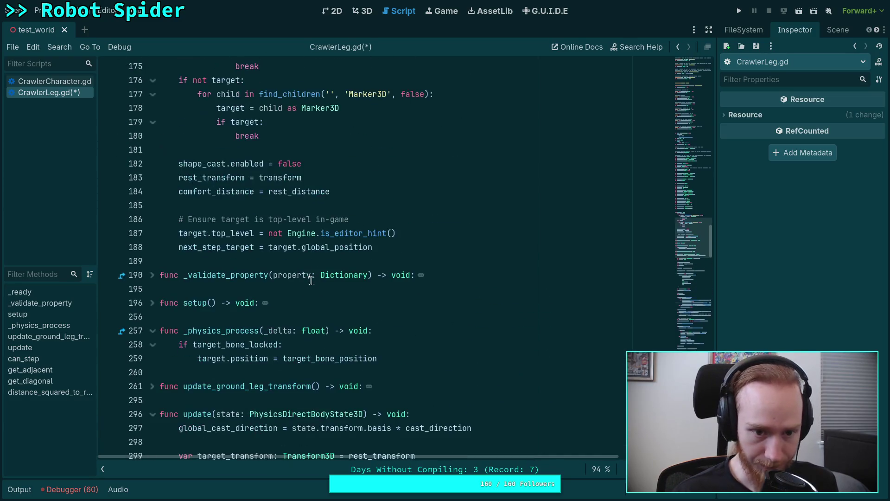
scroll(312, 280, "up", 1)
left_click(282, 316)
type("body.glob")
key("Down")
key("Down")
key("Down")
key("Return")
type("*")
key("ctrl+s")
left_click(739, 11)
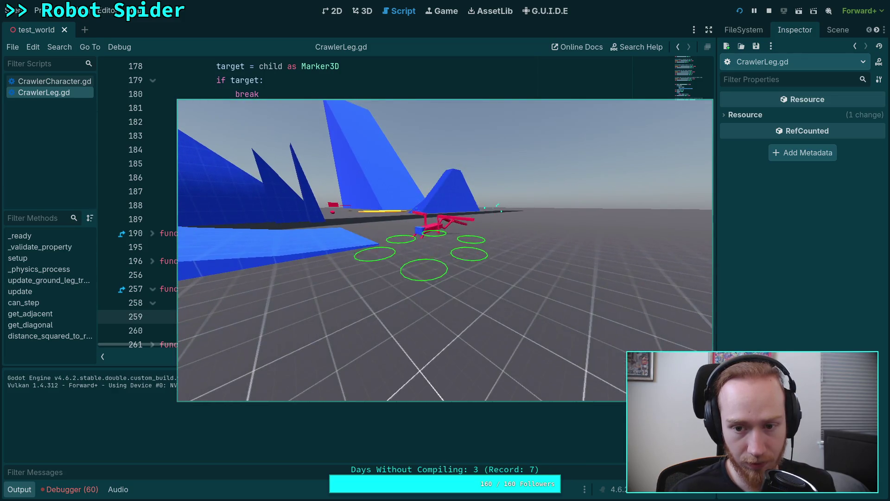
left_click(769, 11)
scroll(185, 302, "down", 2)
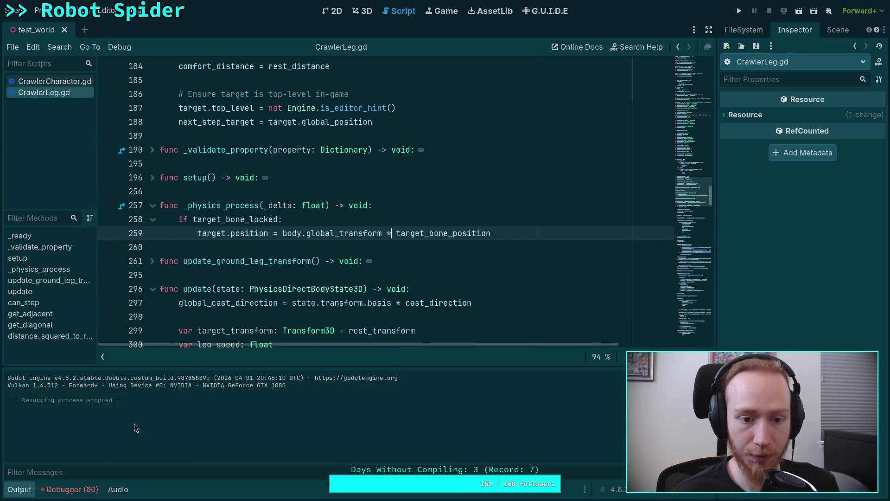
left_click(20, 490)
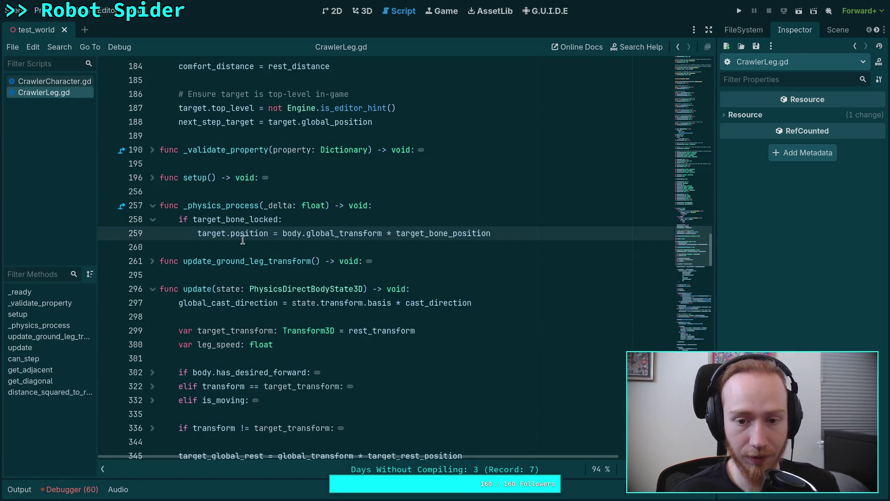
scroll(288, 359, "down", 1)
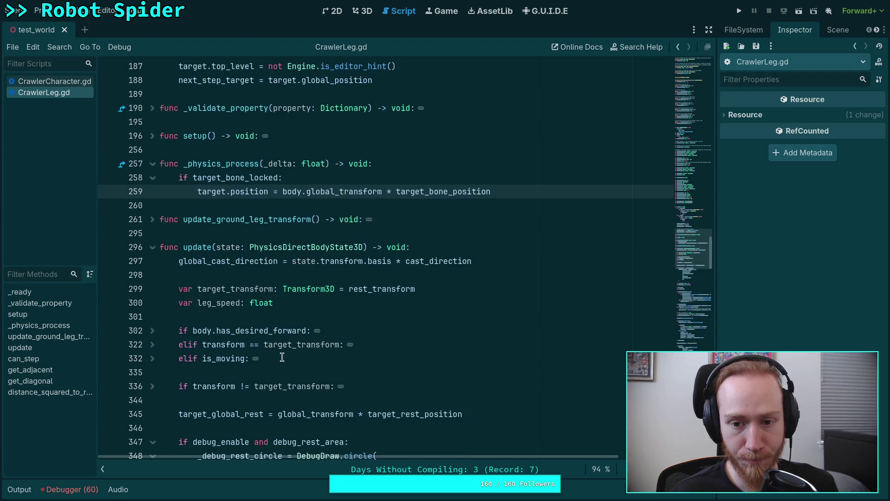
double_click(433, 192)
scroll(259, 308, "down", 12)
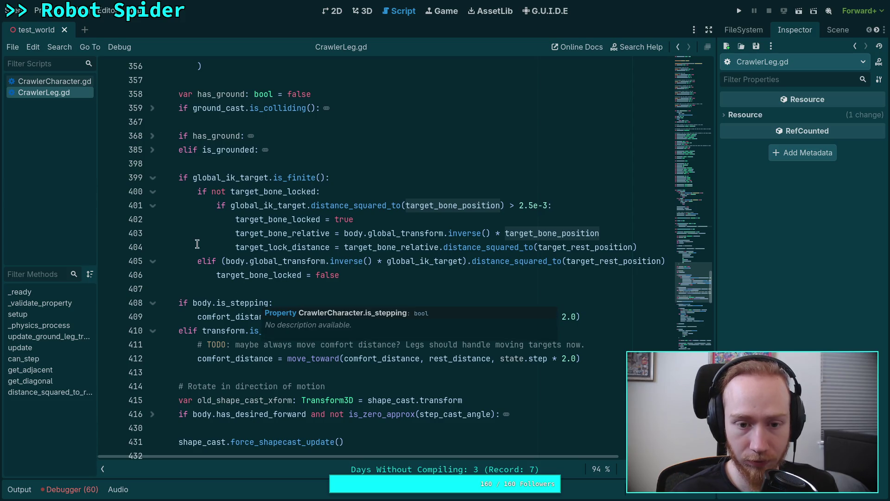
scroll(263, 252, "up", 1)
Step: Set a breakpoint on line 402, run the project, and step over to line 403
left_click(108, 262)
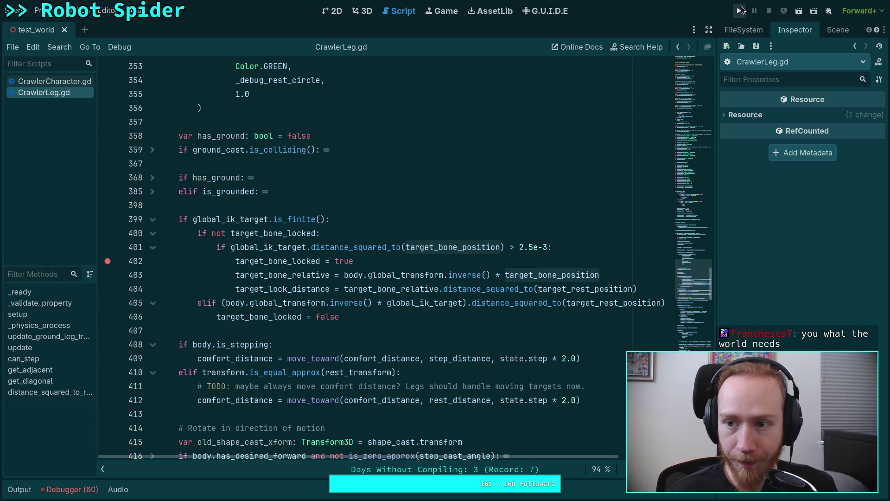
left_click(740, 11)
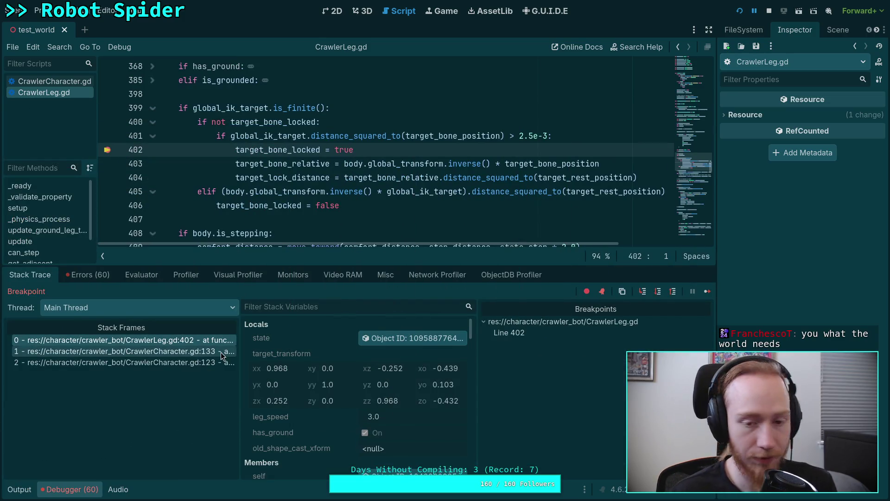
left_click(658, 291)
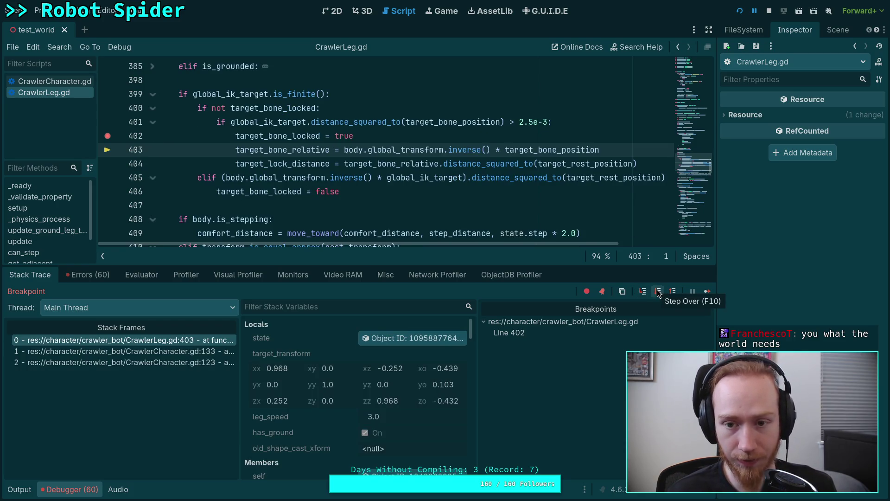
scroll(370, 370, "down", 4)
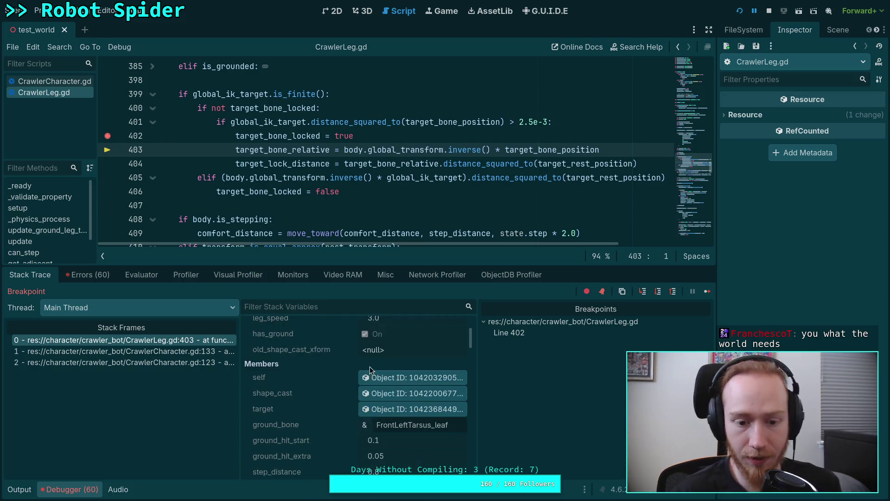
scroll(366, 373, "down", 3)
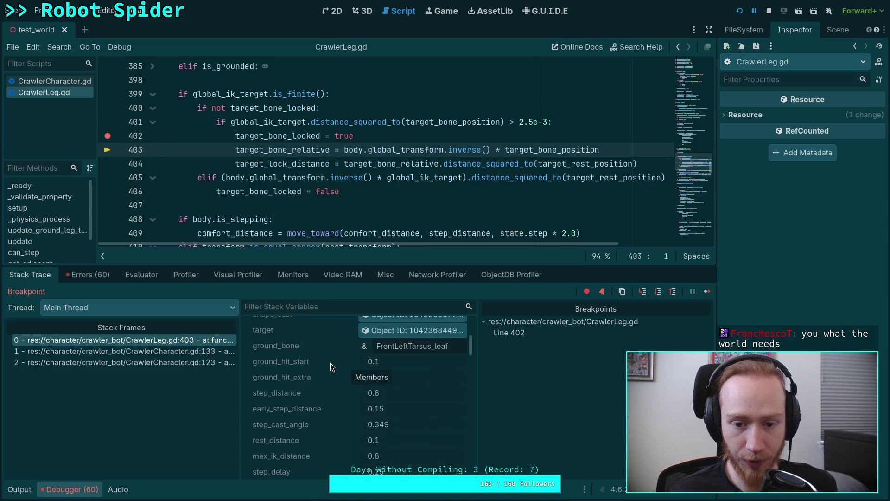
scroll(327, 362, "down", 3)
scroll(329, 369, "up", 5)
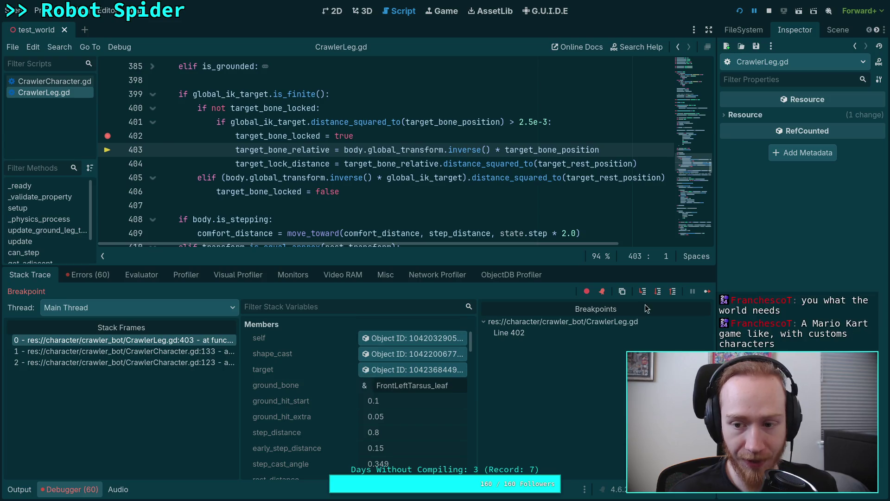
Step: Step over to line 404, review the Stack Variables, and give the code editor slightly more room
left_click(657, 292)
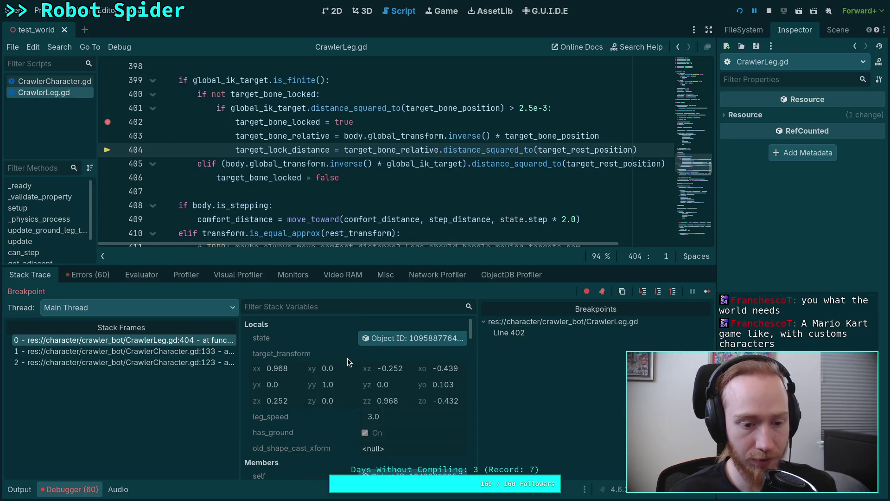
scroll(318, 382, "down", 10)
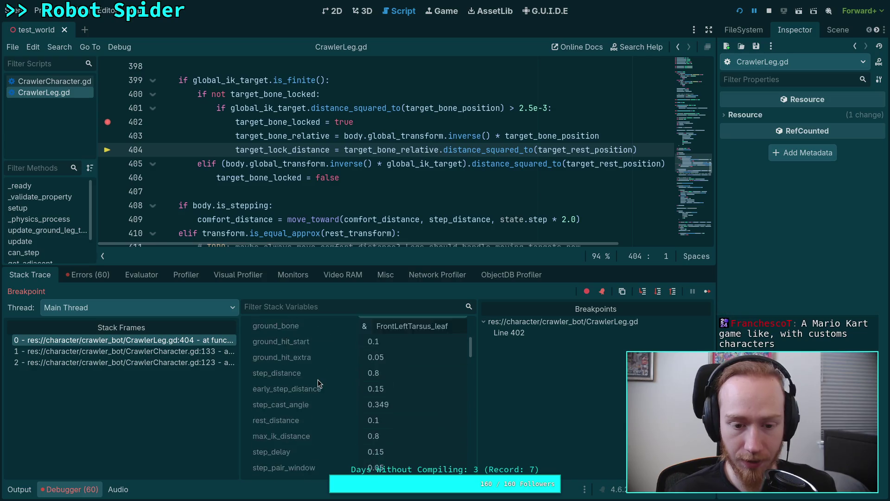
scroll(314, 377, "down", 5)
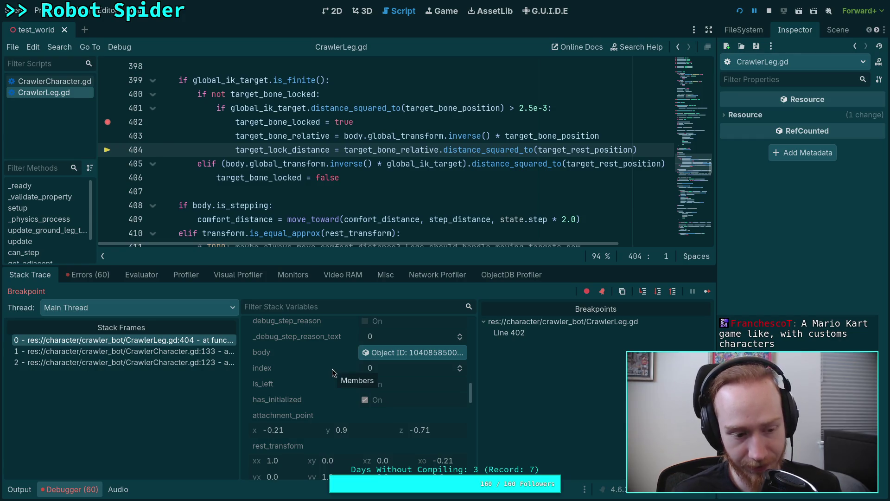
left_click_drag(361, 265, 346, 288)
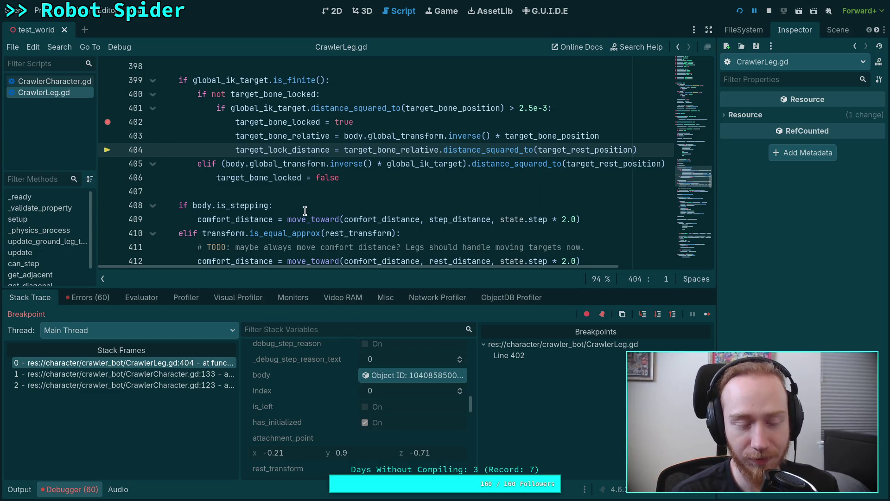
Step: Enlarge the debugger, check target_bone_relative and target_lock_distance (0.0), then switch to the 3D view
scroll(358, 248, "up", 1)
left_click_drag(398, 293, 404, 255)
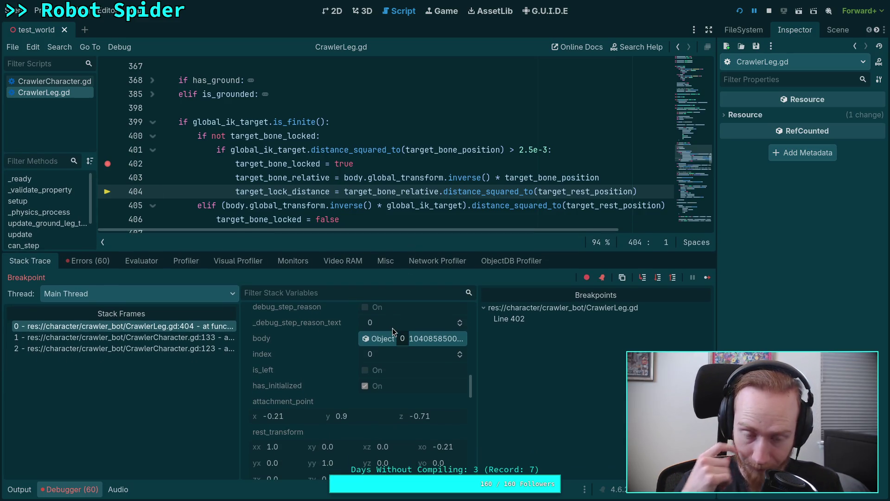
scroll(341, 400, "down", 1)
scroll(342, 400, "down", 3)
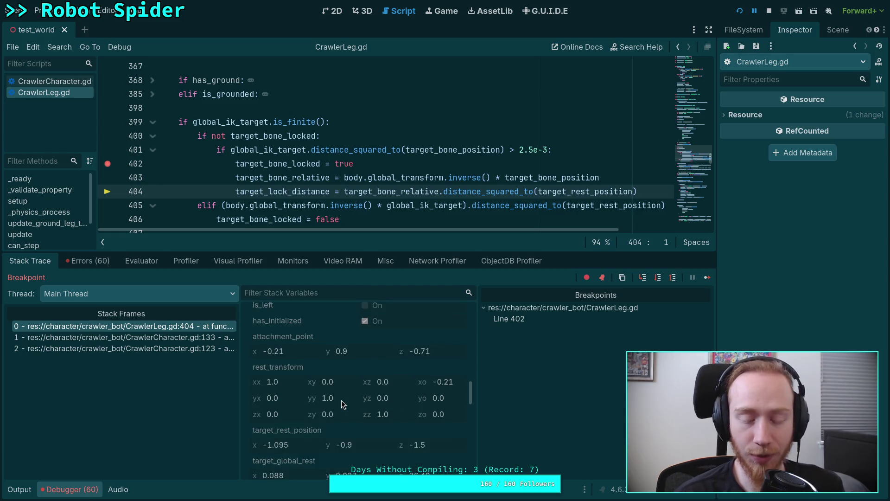
scroll(302, 380, "down", 7)
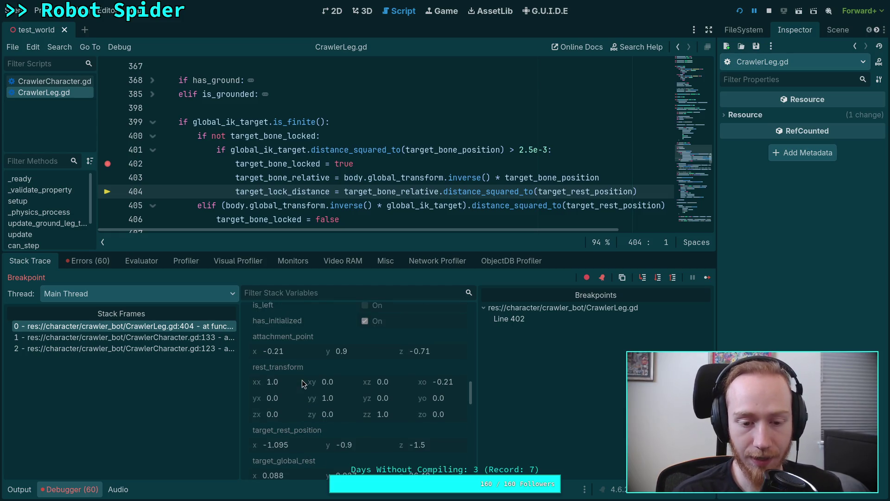
scroll(332, 384, "down", 10)
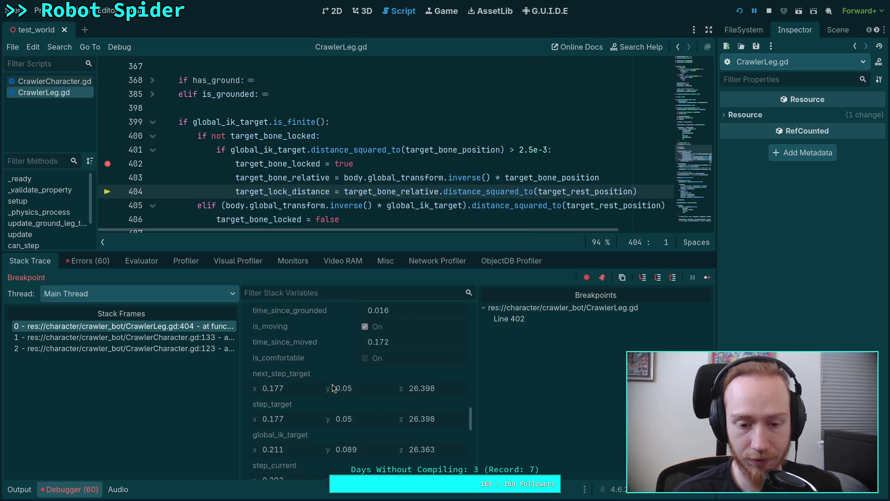
scroll(332, 384, "down", 6)
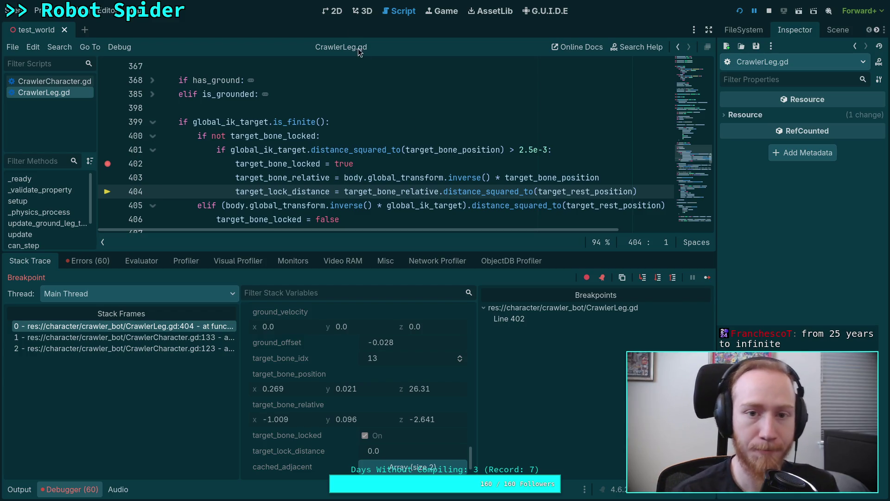
left_click(363, 10)
key("w")
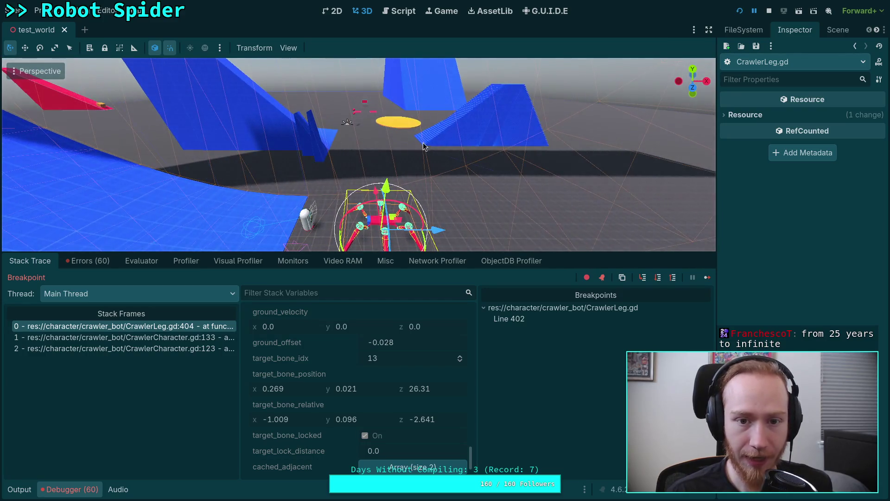
Step: Focus the view on the spider and inspect CrawlerBot's transform properties in the Inspector
key("f")
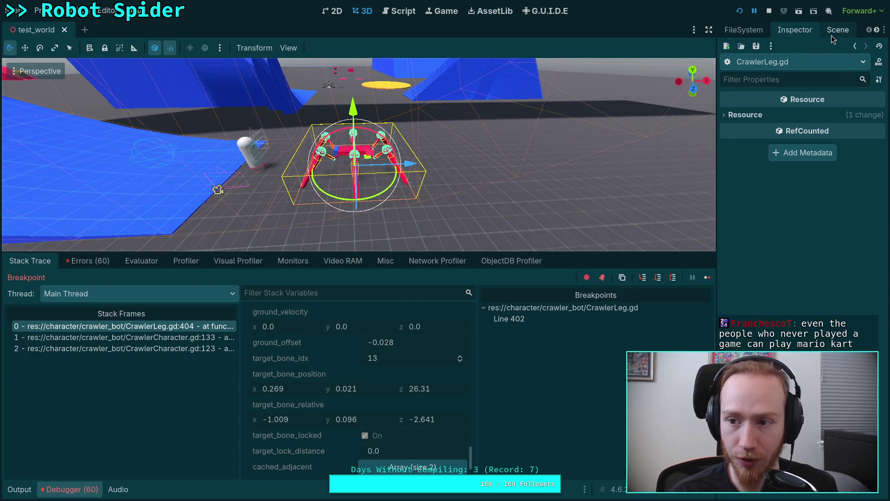
left_click(831, 34)
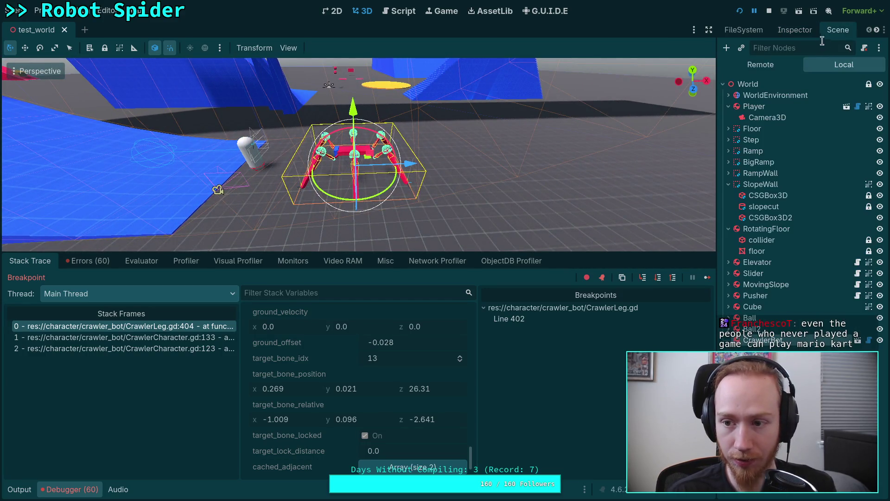
left_click(795, 31)
scroll(789, 284, "down", 10)
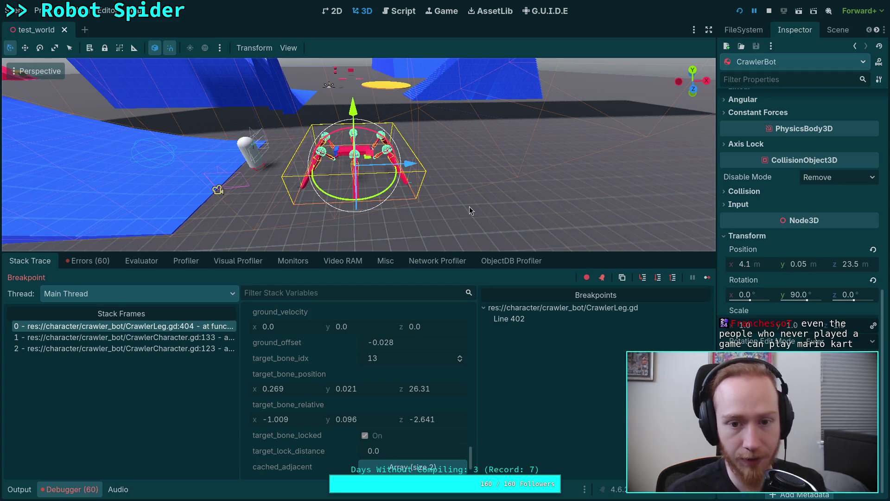
scroll(463, 212, "up", 5)
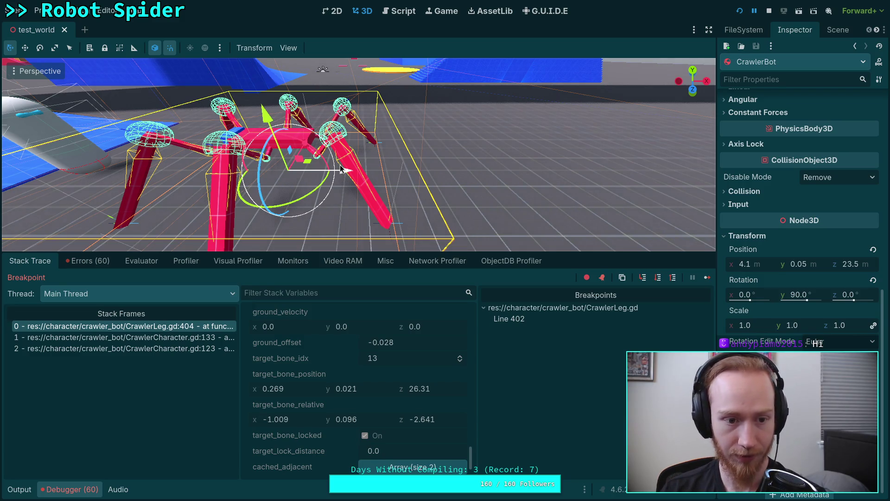
Step: Drag the spider along X, undo it back to x 4.1, and make the 3D viewport taller
left_click_drag(341, 169, 239, 171)
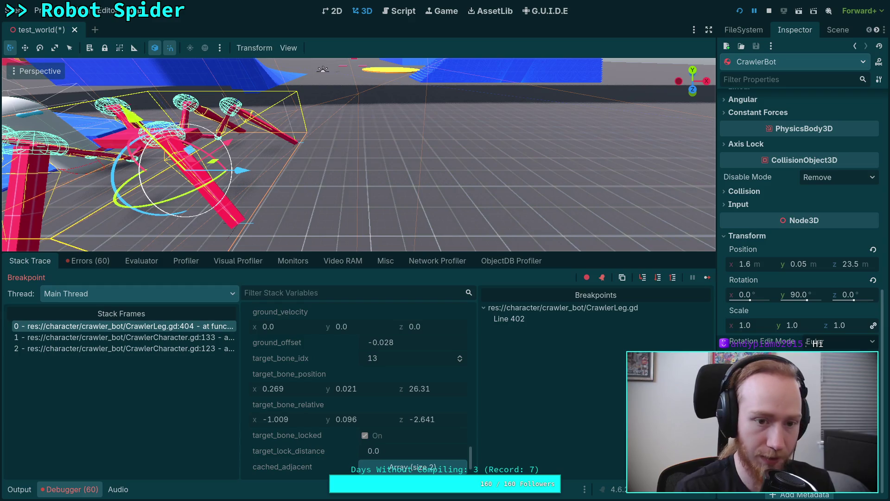
key("ctrl+z")
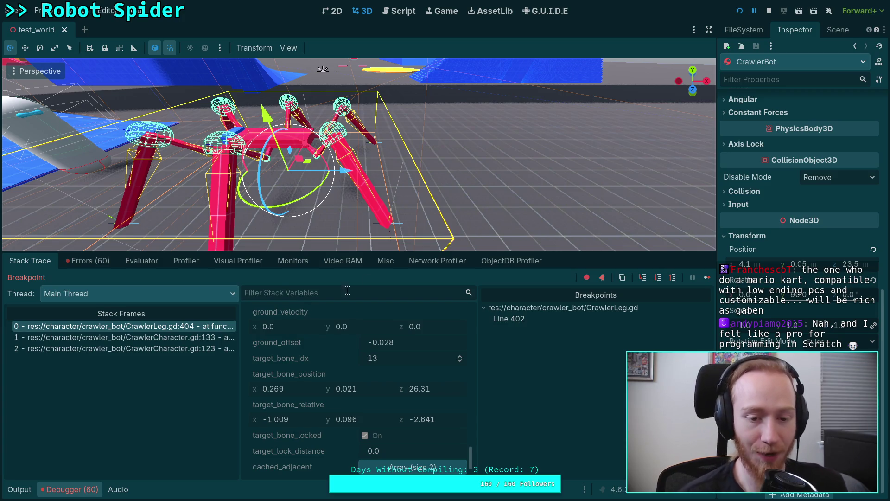
left_click_drag(374, 305, 374, 307)
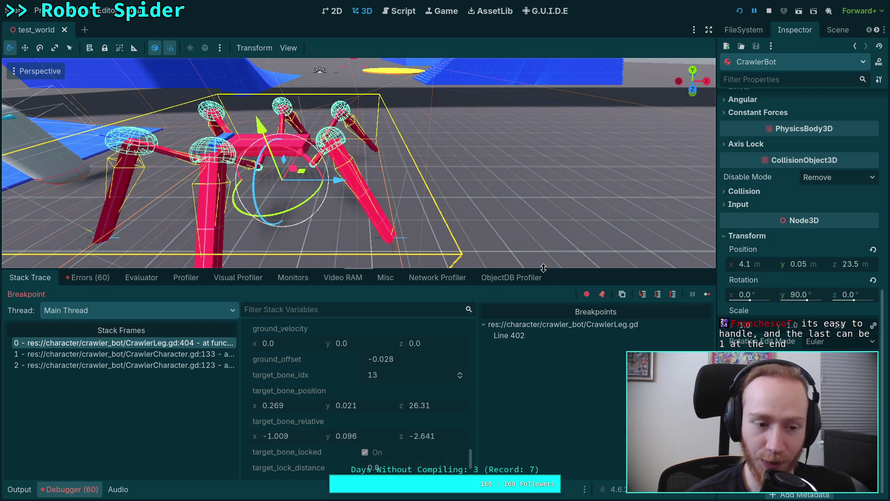
left_click_drag(543, 268, 543, 294)
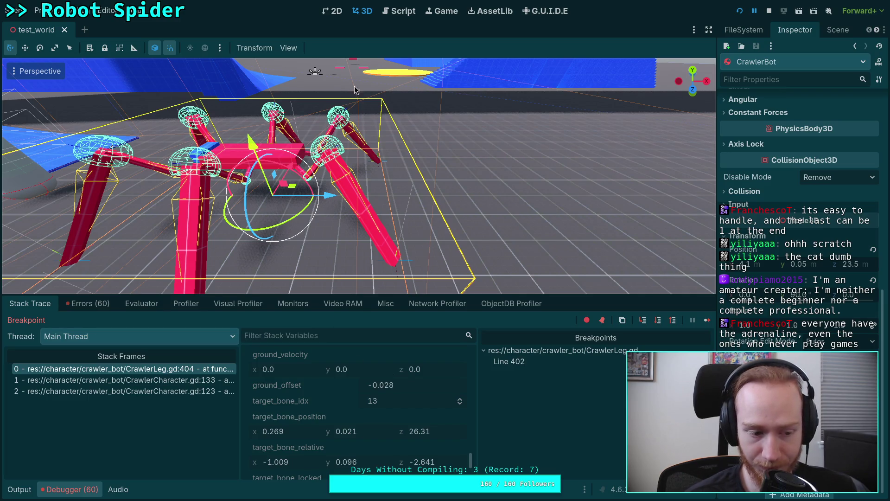
left_click(394, 14)
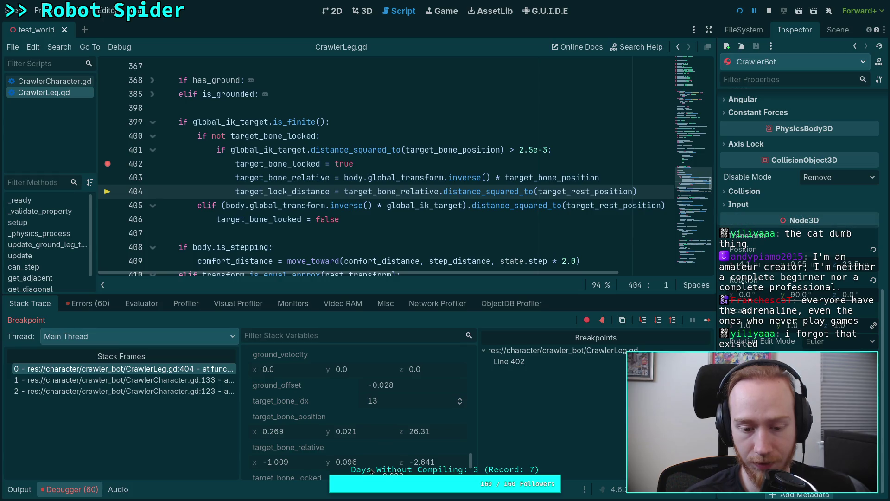
Step: Select body.global_transform.inverse() on line 403 and step execution over to line 408
scroll(364, 466, "down", 1)
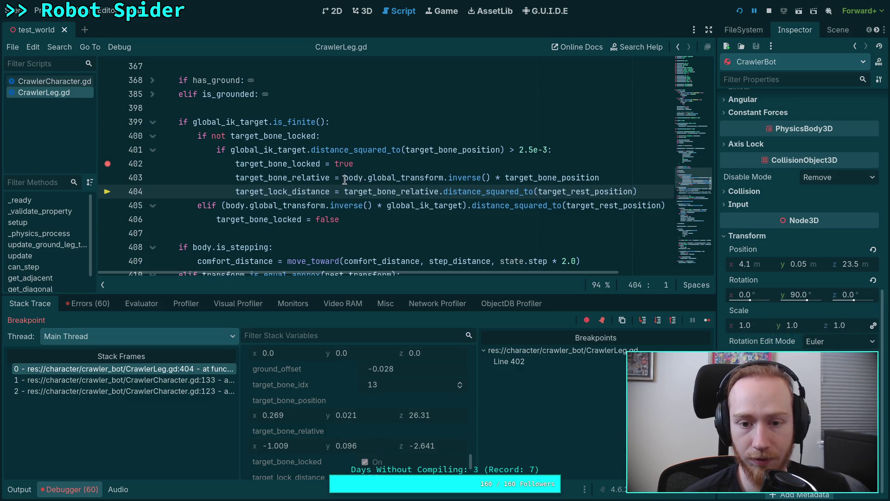
left_click_drag(344, 177, 491, 178)
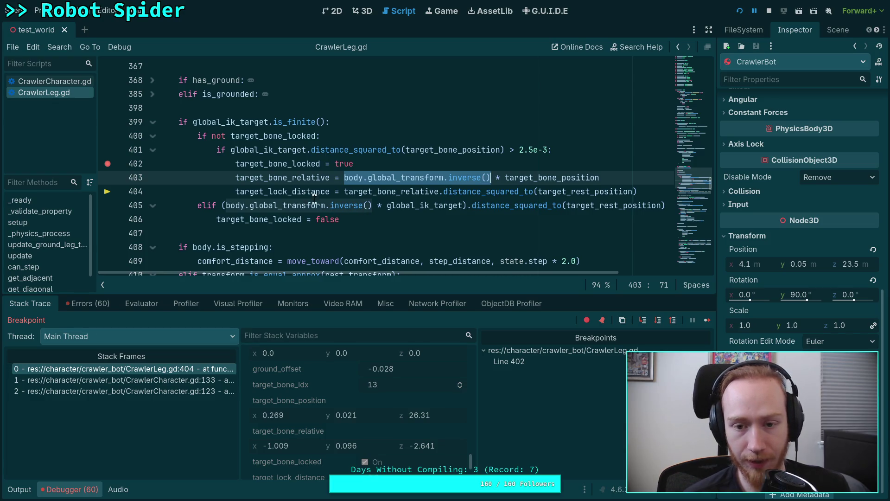
left_click(662, 323)
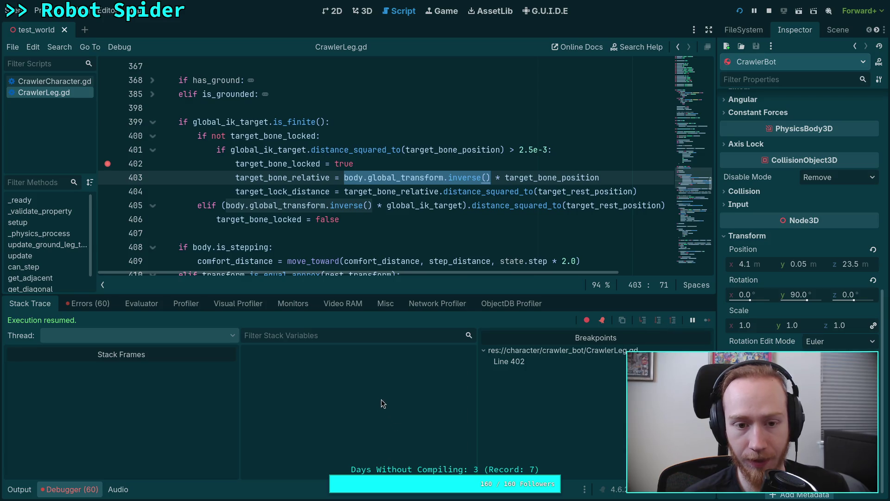
scroll(380, 397, "down", 10)
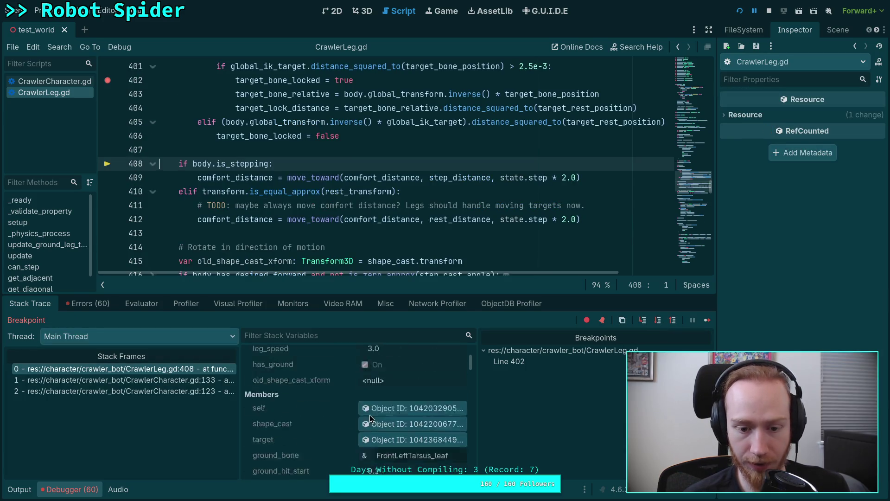
scroll(383, 402, "down", 10)
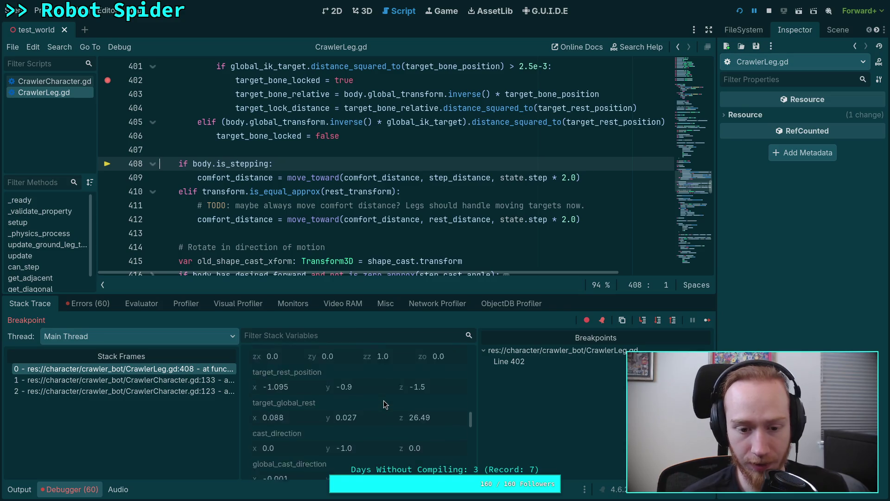
scroll(383, 403, "down", 2)
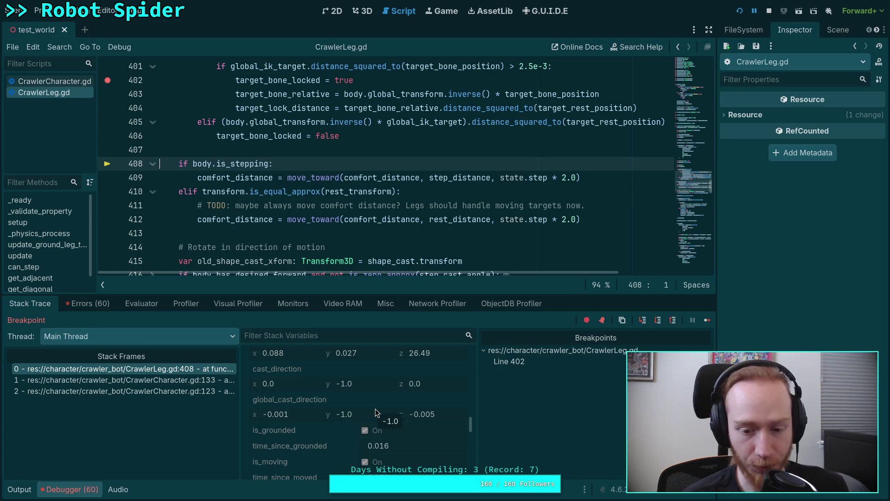
scroll(375, 408, "down", 6)
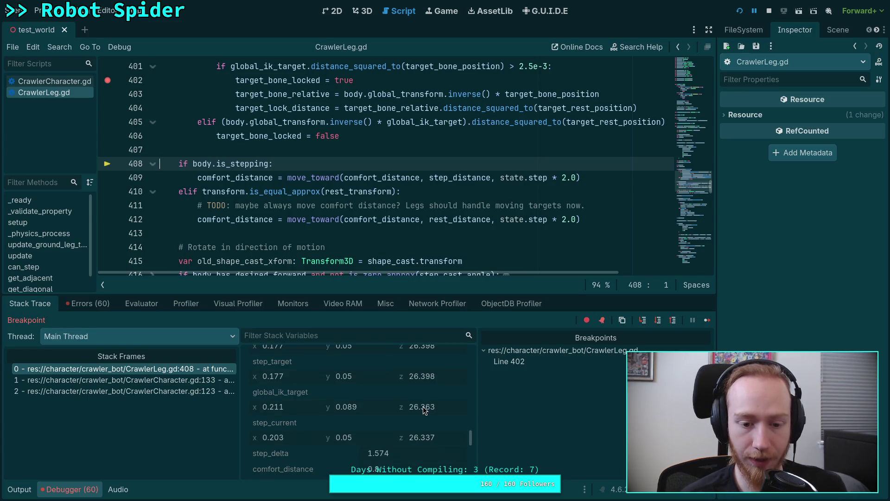
scroll(423, 406, "down", 3)
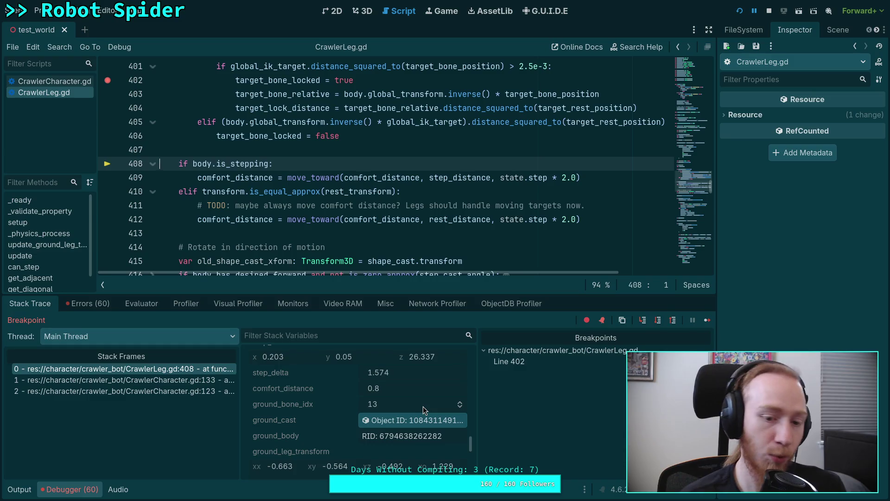
scroll(422, 406, "down", 4)
scroll(423, 406, "down", 8)
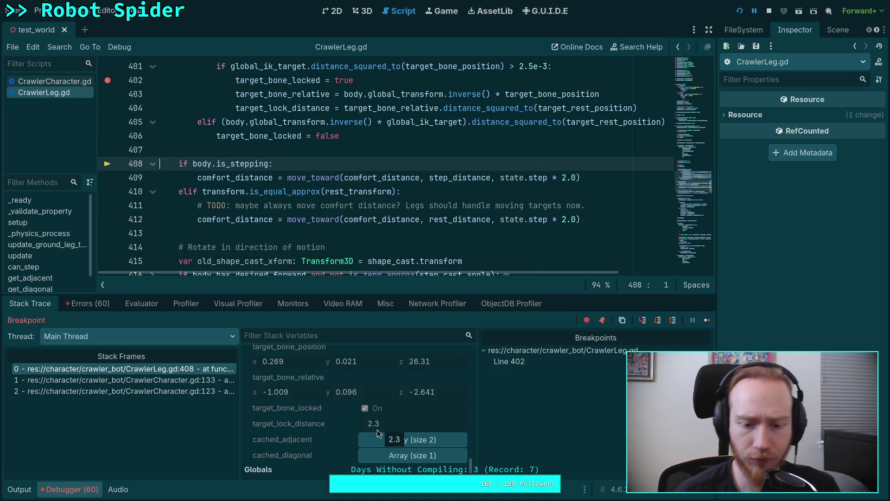
scroll(377, 429, "up", 2)
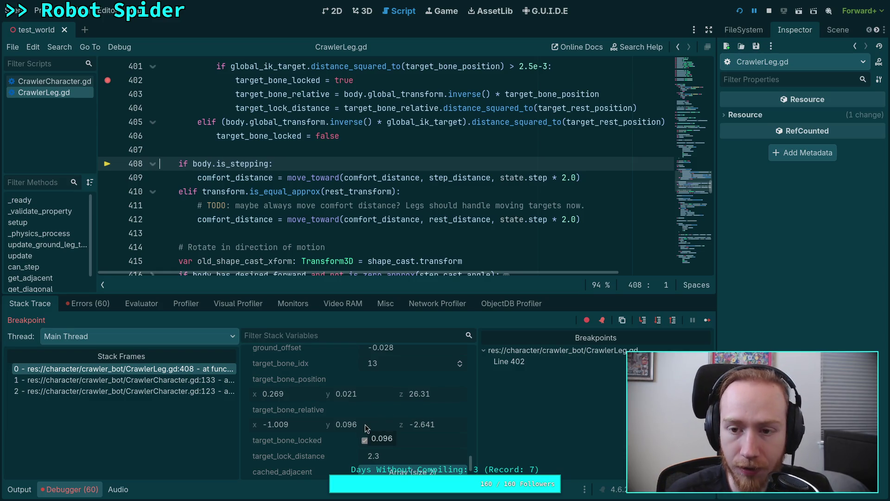
scroll(406, 443, "down", 1)
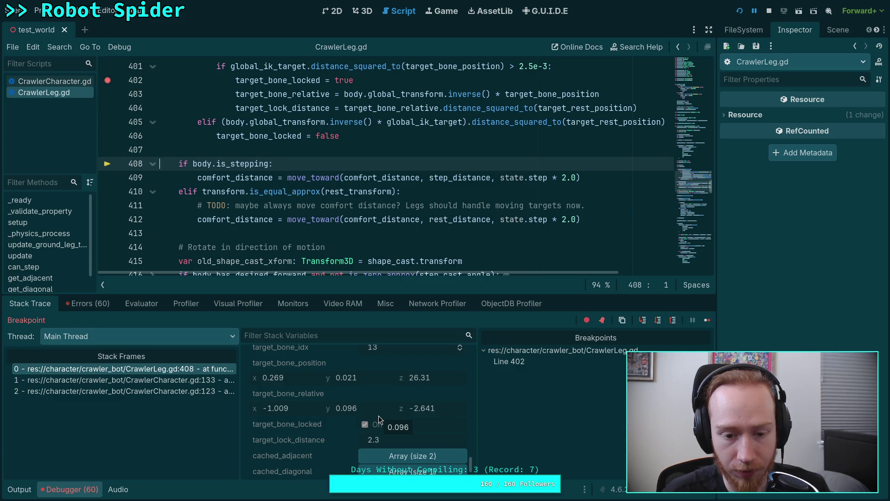
scroll(379, 416, "up", 2)
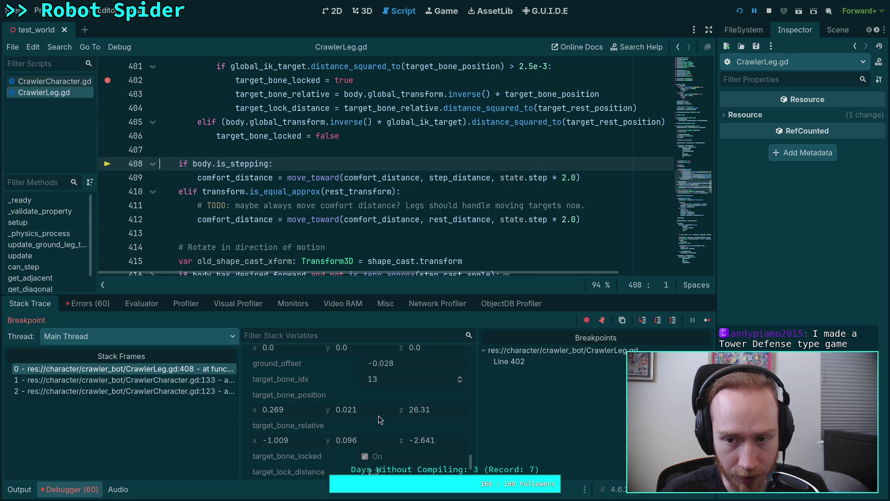
scroll(379, 415, "up", 10)
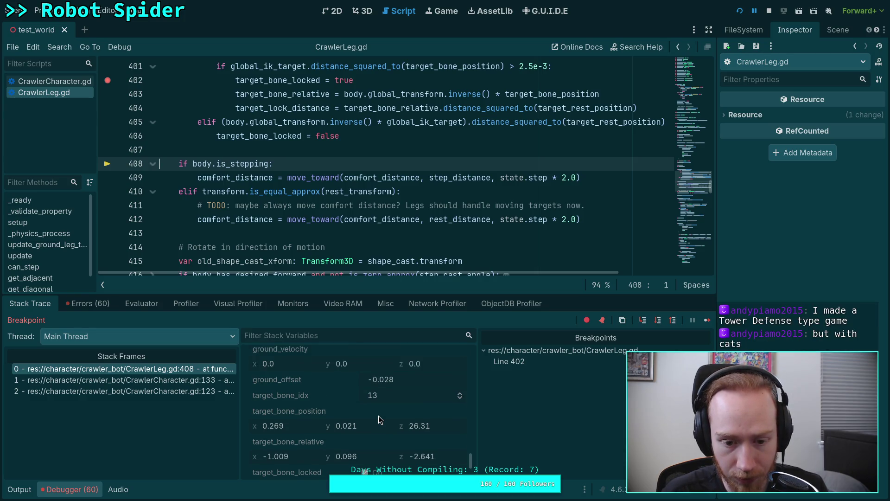
scroll(378, 415, "up", 10)
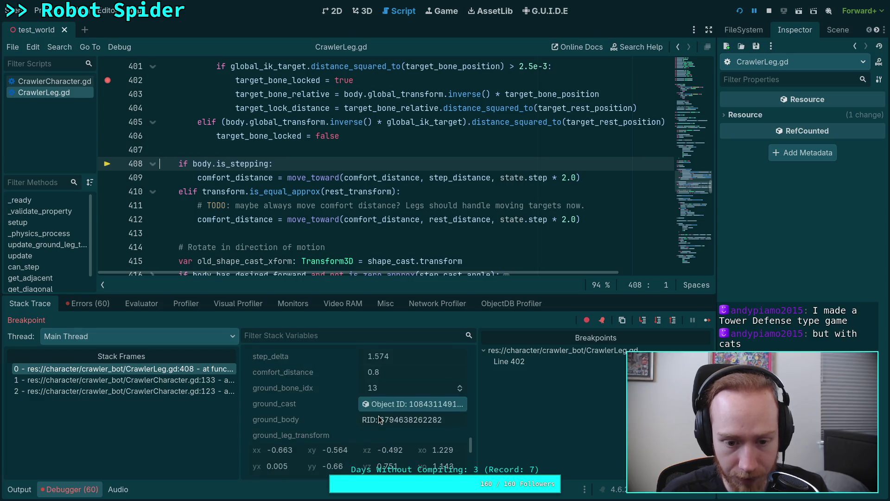
scroll(378, 415, "up", 10)
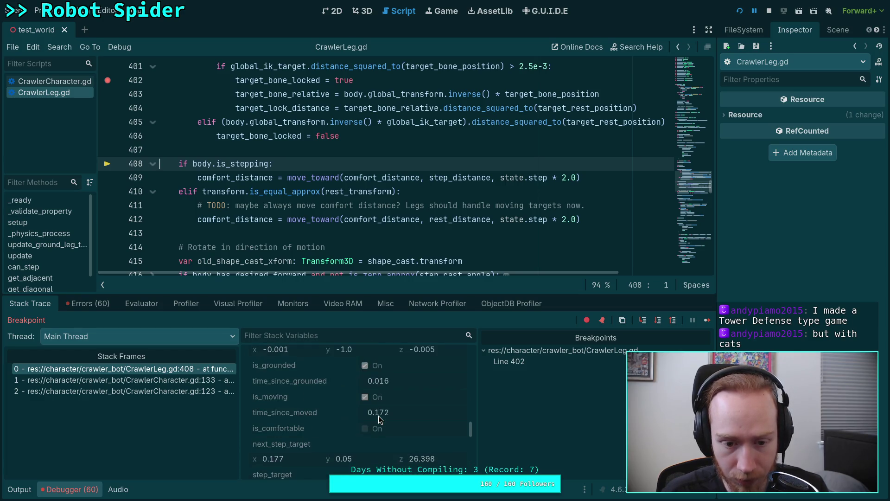
scroll(379, 416, "up", 1)
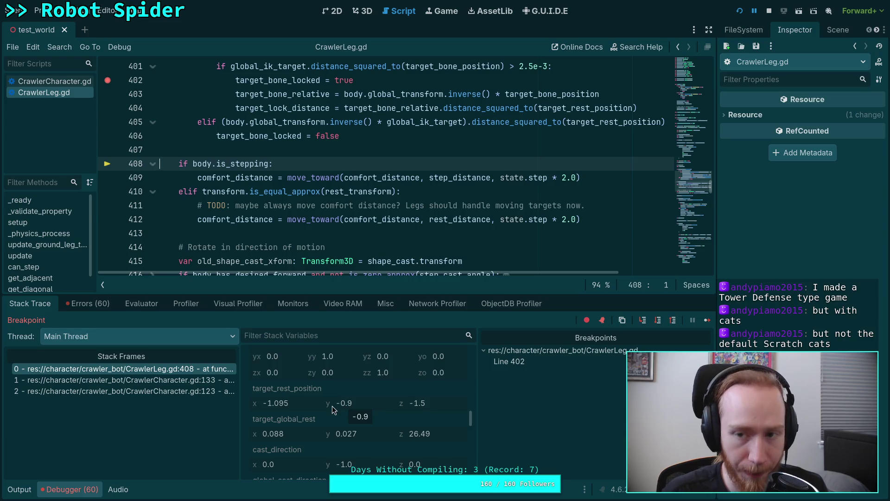
scroll(539, 150, "up", 1)
left_click(539, 150)
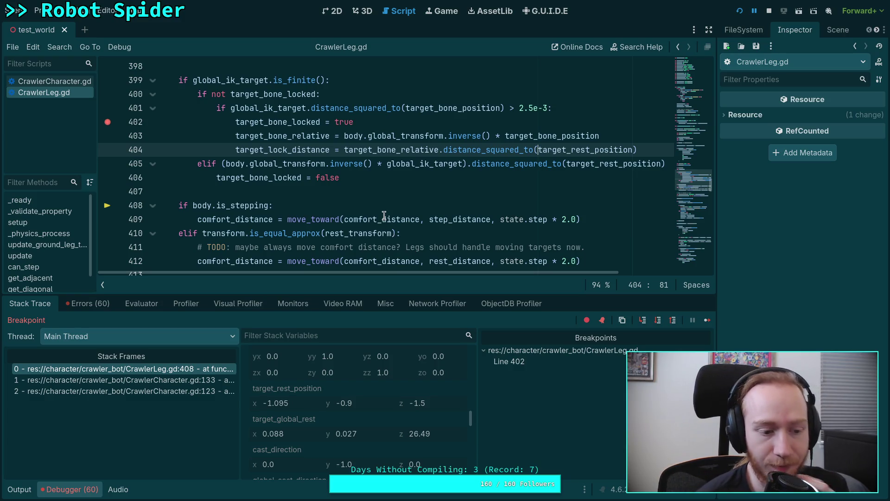
Step: Check the move_toward and target_rest_position tooltips and give the code editor more height
mouse_move(384, 216)
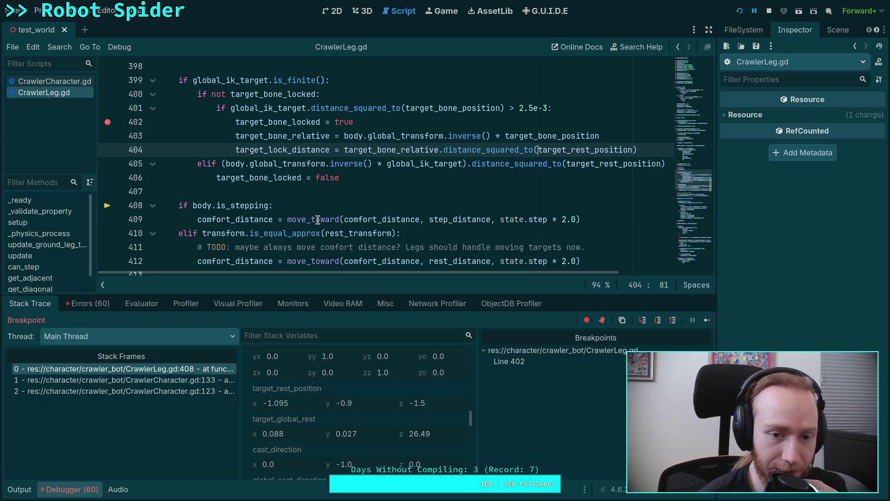
mouse_move(318, 214)
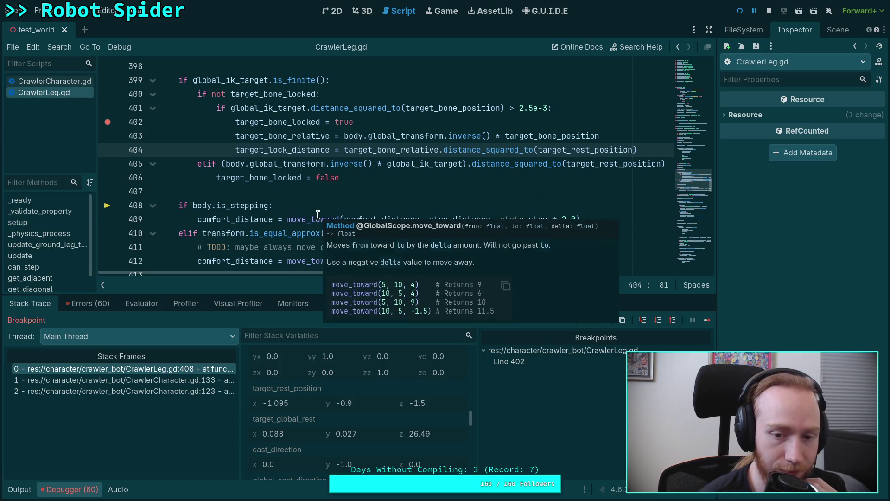
left_click(318, 191)
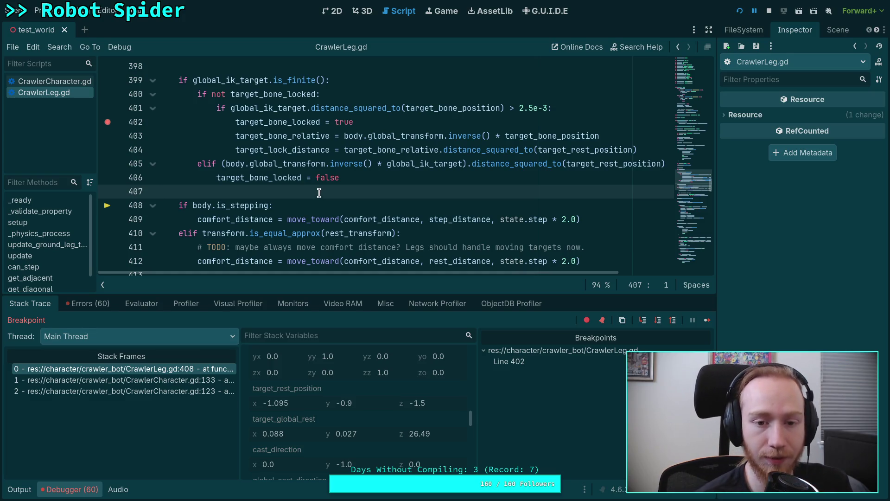
scroll(332, 195, "up", 1)
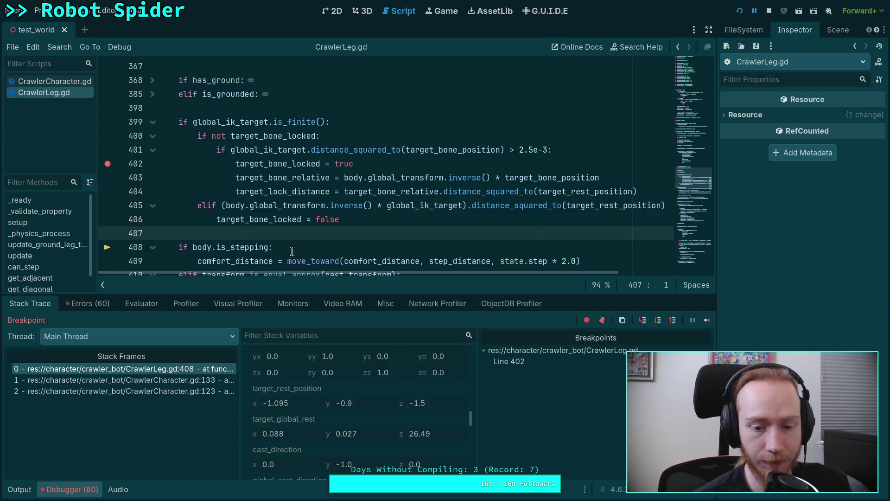
mouse_move(303, 294)
left_mouse_down()
mouse_move(304, 308)
mouse_move(306, 298)
left_mouse_up()
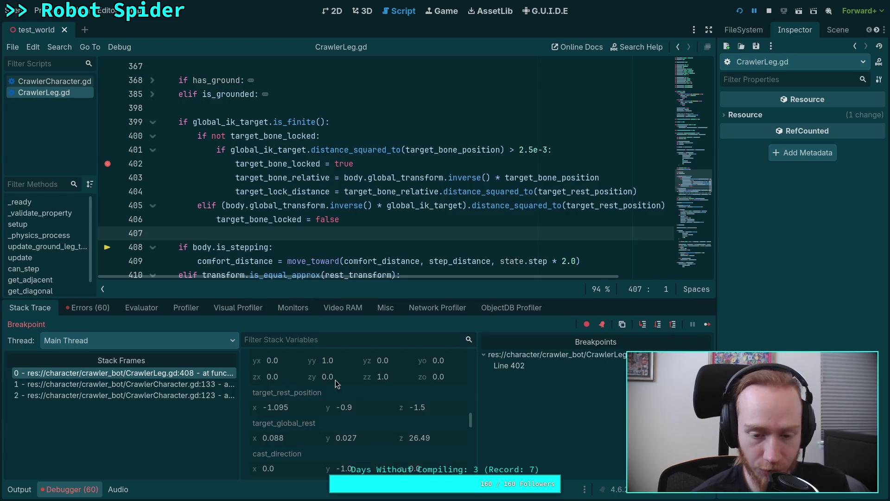
scroll(377, 412, "down", 1)
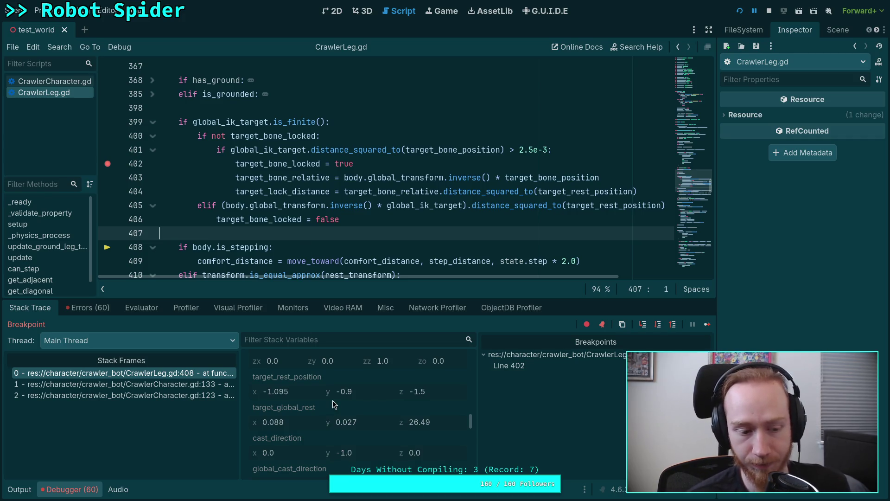
scroll(326, 412, "down", 2)
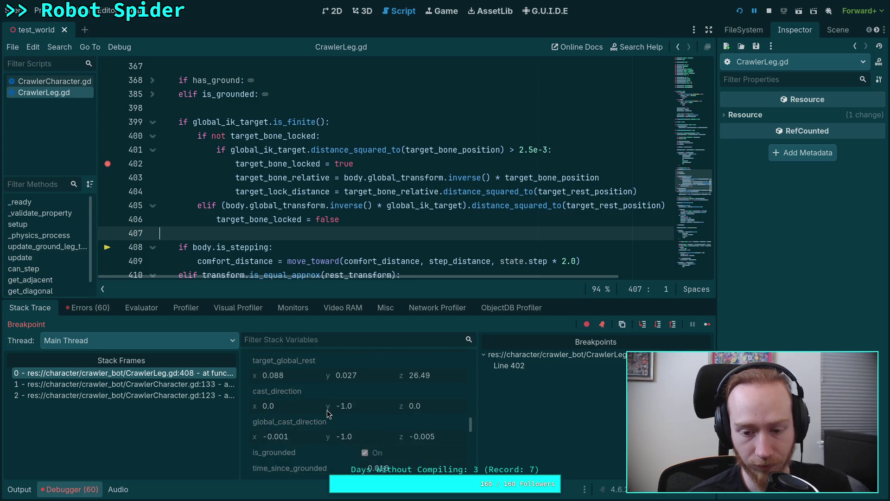
scroll(411, 415, "up", 1)
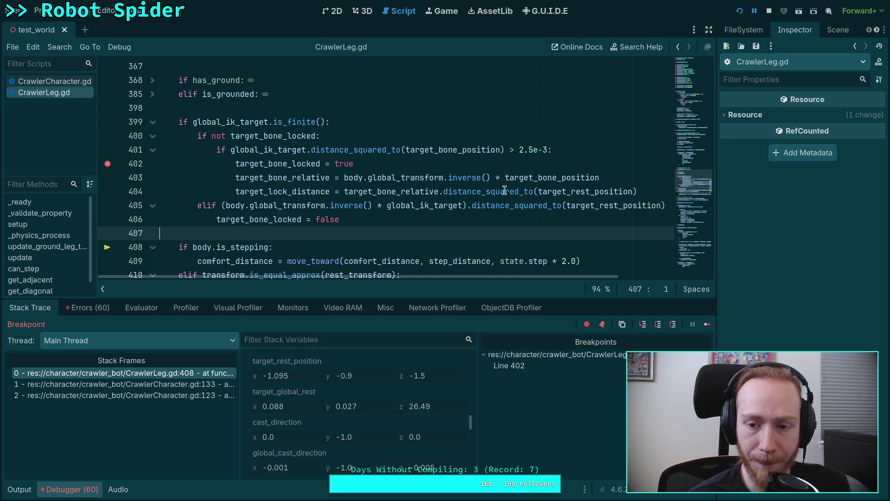
Step: Read target_rest_position's live value (-1.095, -0.9, -1.5) on line 404, then scroll up toward the declarations
double_click(577, 191)
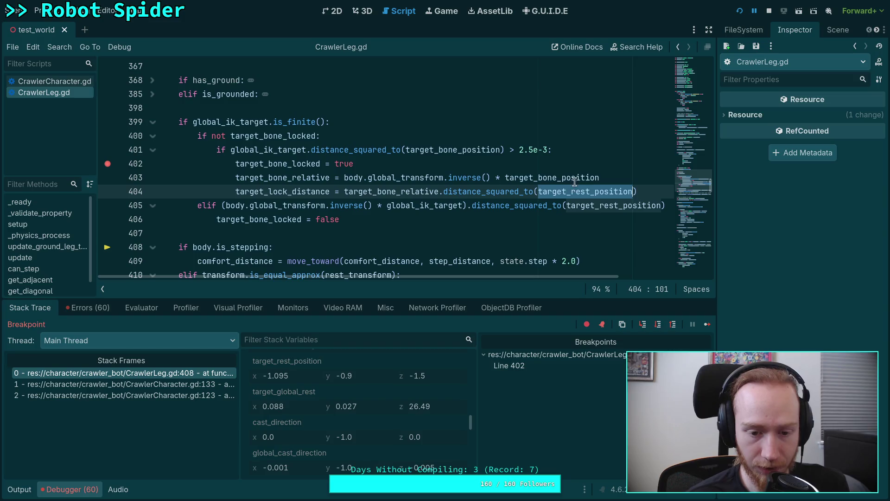
mouse_move(538, 190)
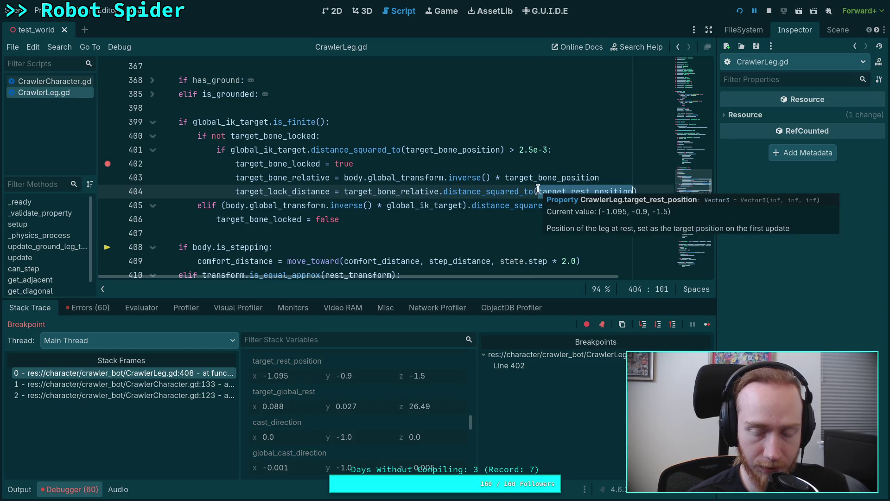
scroll(538, 190, "up", 20)
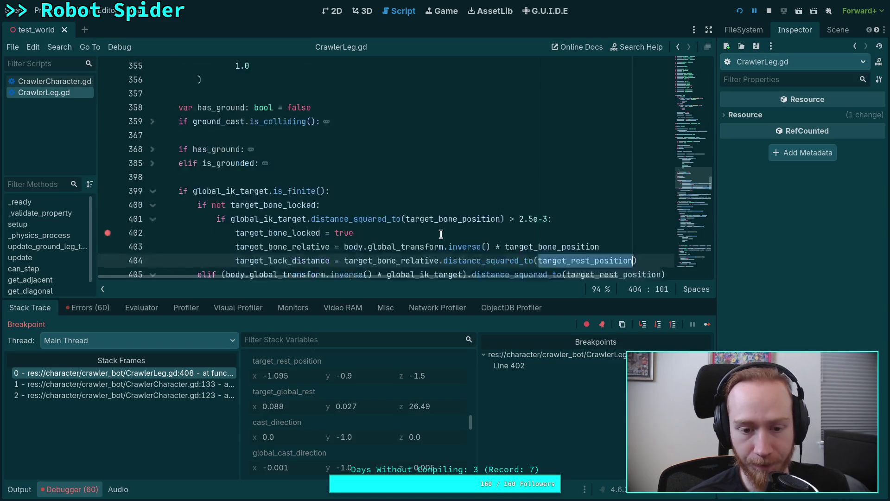
scroll(349, 237, "down", 1)
scroll(322, 218, "up", 6)
scroll(305, 214, "up", 3)
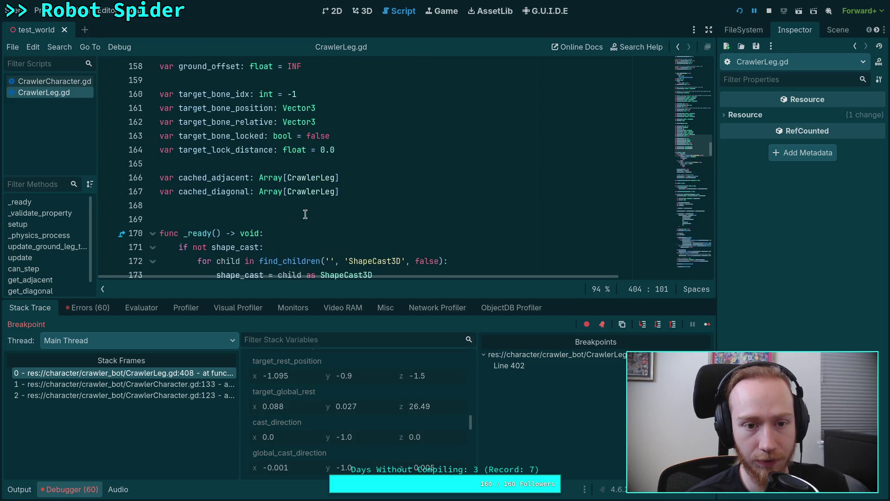
Step: Rename the target_bone_relative declaration on line 162 to target_lock_relative and reposition it among the declarations
left_click(77, 491)
scroll(300, 293, "up", 2)
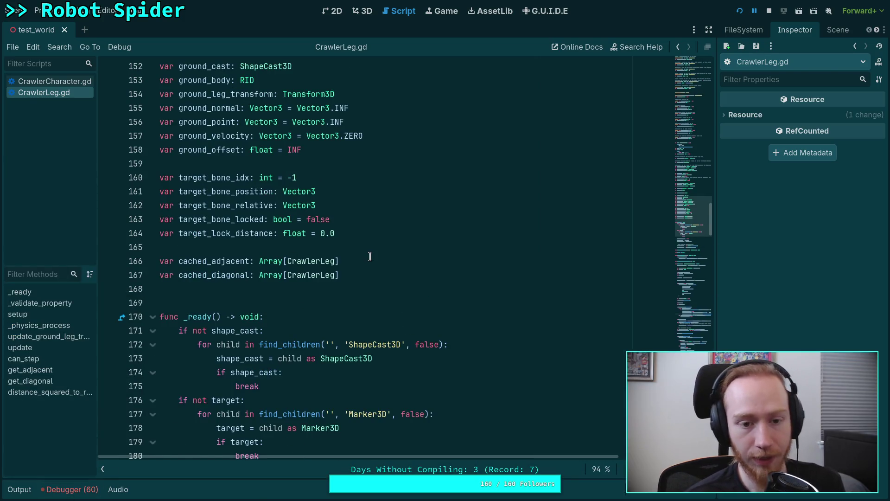
left_click(381, 234)
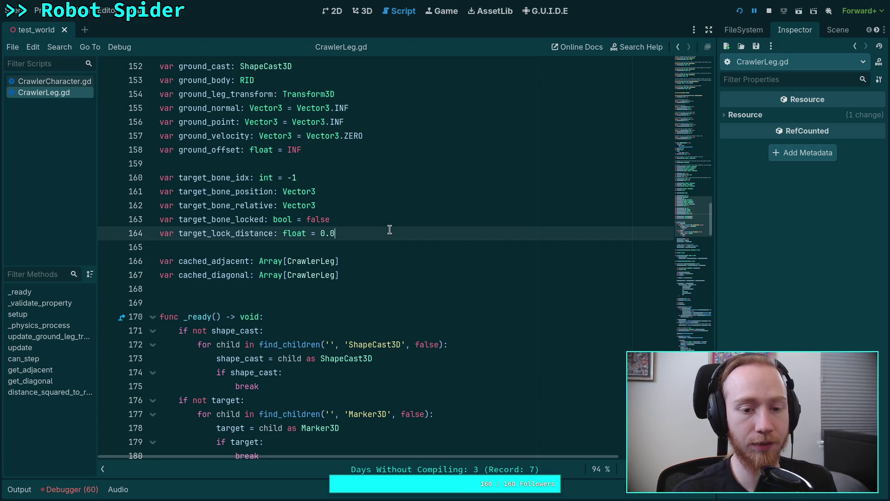
left_click_drag(230, 206, 211, 206)
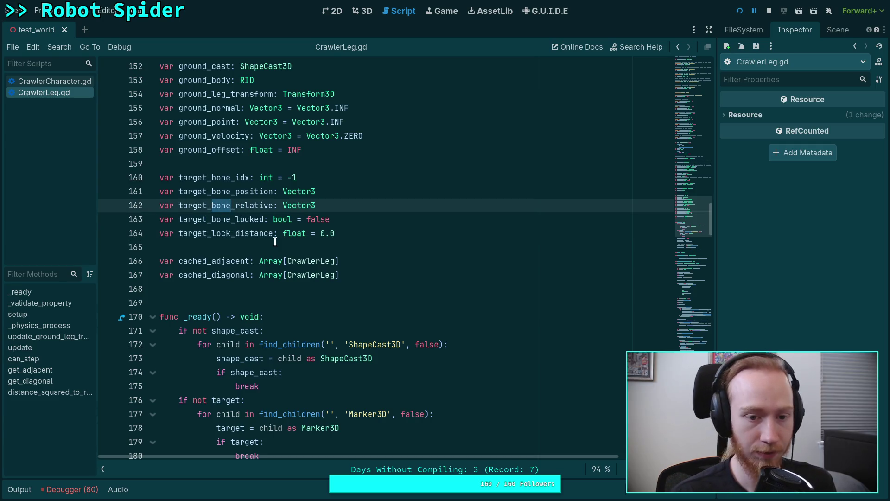
type("lock")
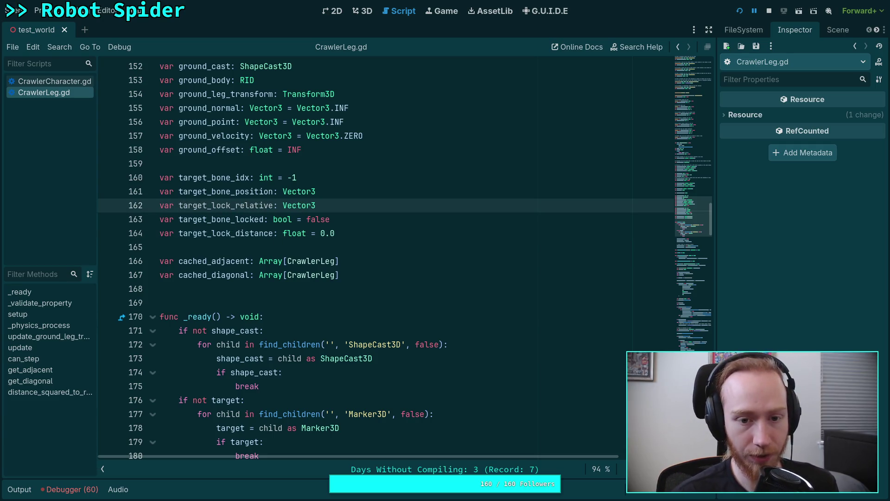
key("alt+Down")
key("alt+Down")
key("Up")
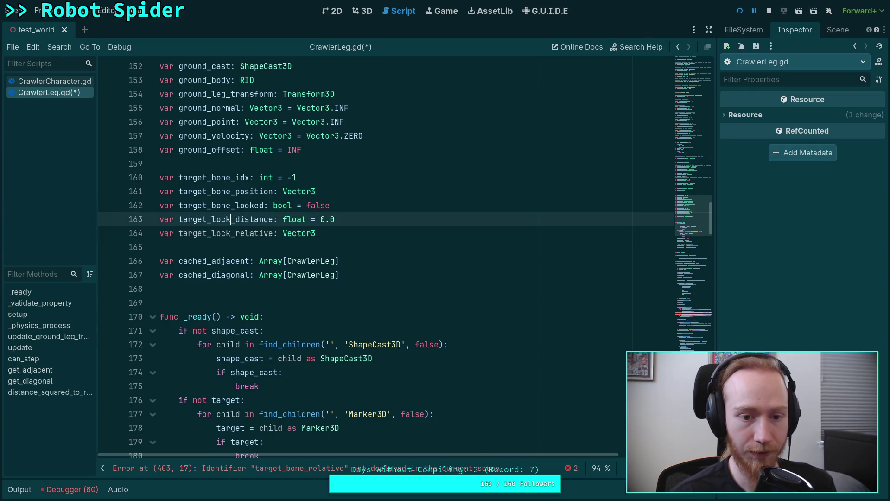
left_click(285, 237)
key("alt+Up")
Step: Rename target_bone_relative to target_lock_relative on lines 403 and 404
scroll(516, 230, "down", 5)
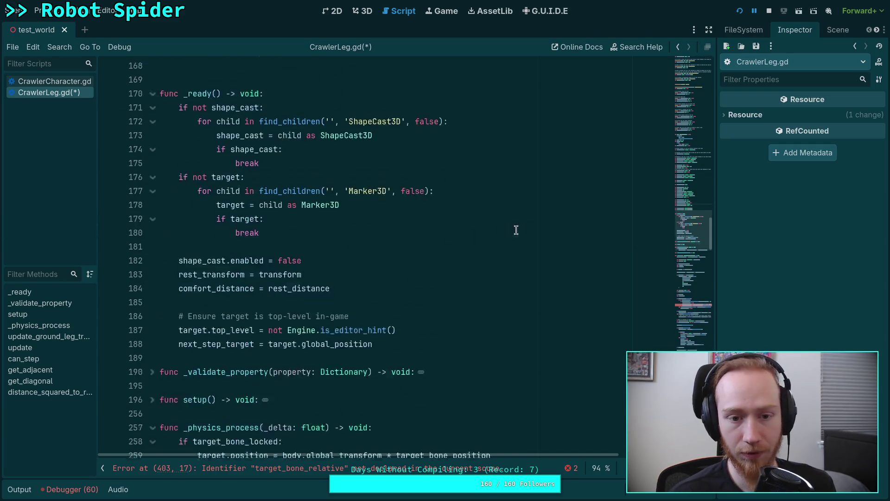
left_click(697, 273)
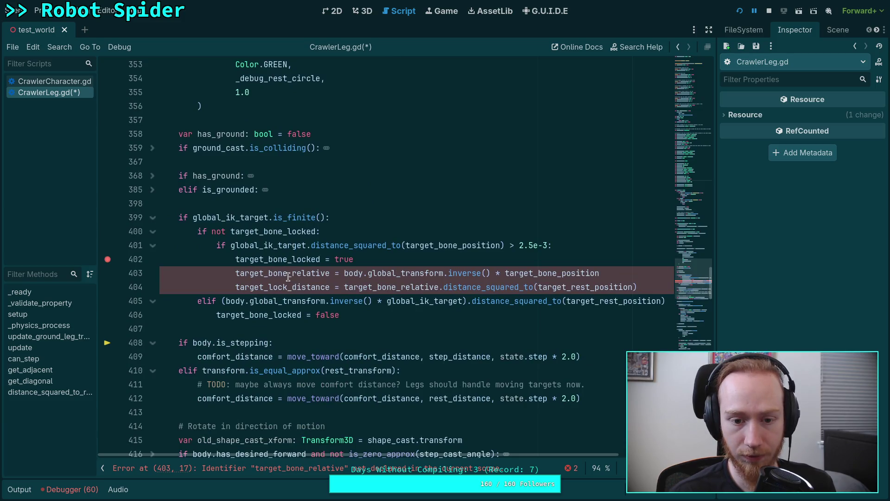
left_click_drag(288, 277, 268, 277)
type("lock")
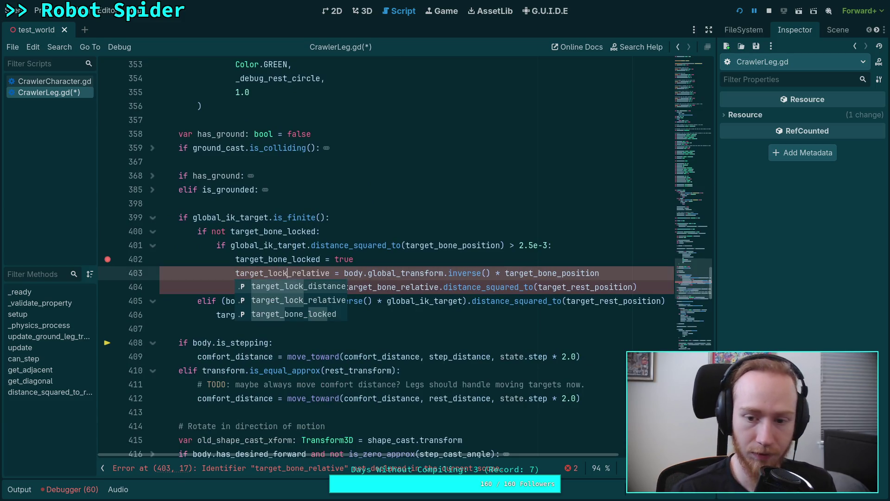
left_click_drag(378, 287, 397, 287)
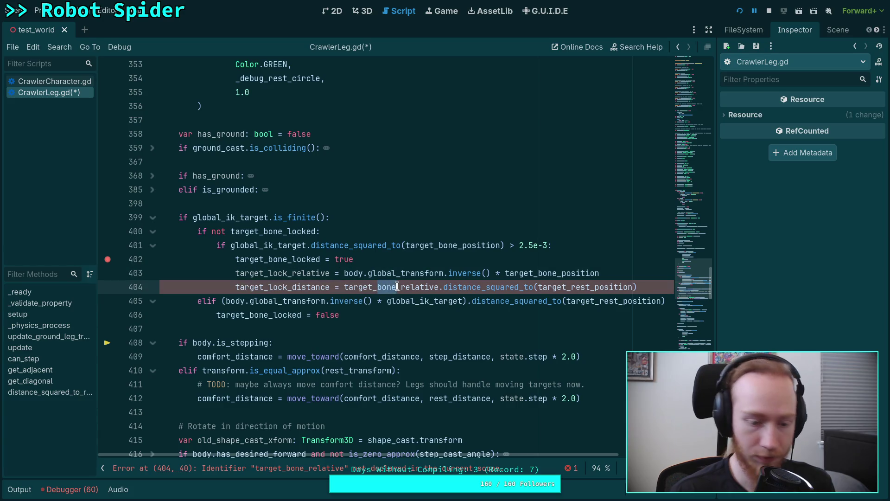
type("lock")
Step: Change line 259's locked target to body.global_transform * target_lock_relative
scroll(324, 286, "up", 15)
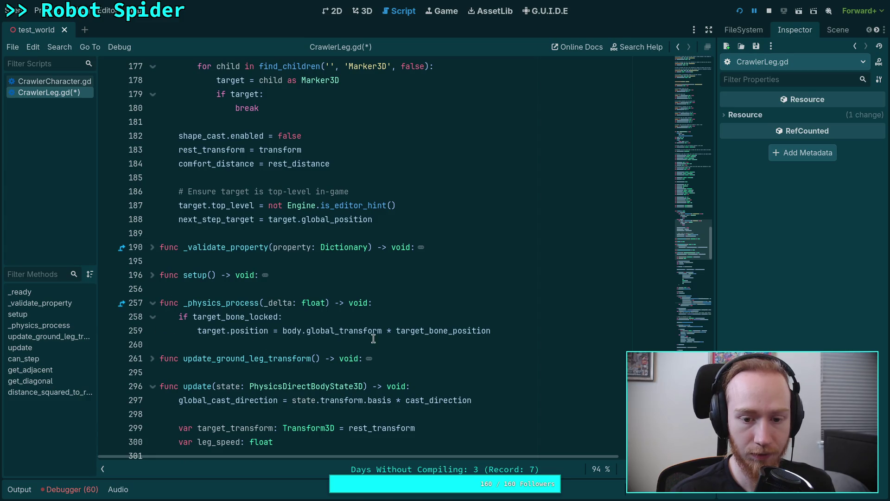
left_click_drag(430, 330, 493, 329)
key("BackSpace")
type("lock")
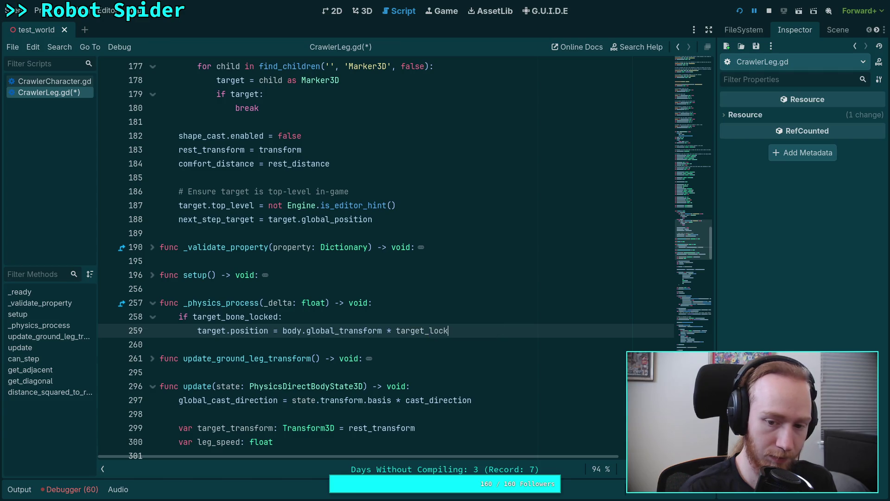
type("_")
key("Down")
key("Return")
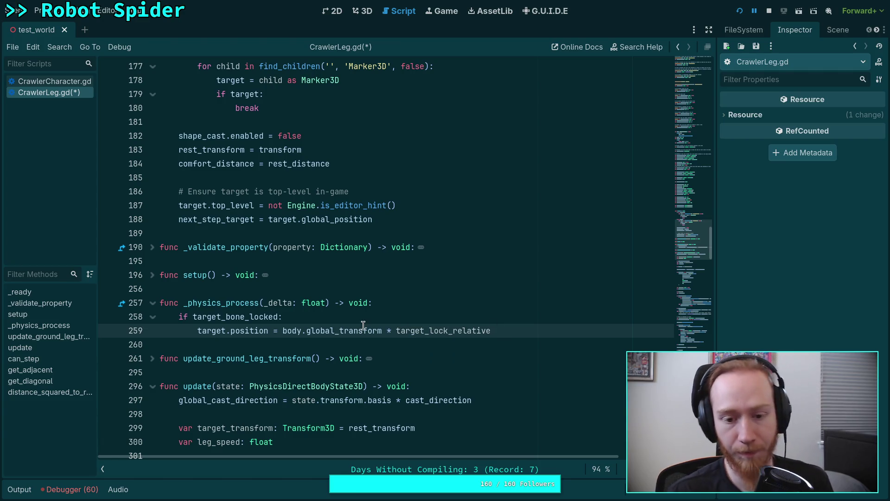
Step: Review the target_lock_relative uses and the lock logic near line 400
double_click(433, 330)
scroll(435, 399, "down", 2)
scroll(435, 398, "down", 6)
scroll(417, 371, "up", 5)
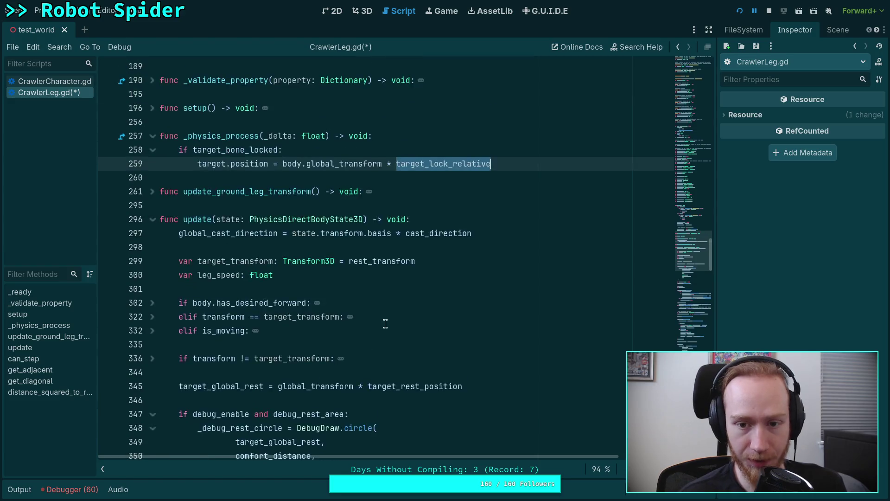
scroll(385, 324, "down", 10)
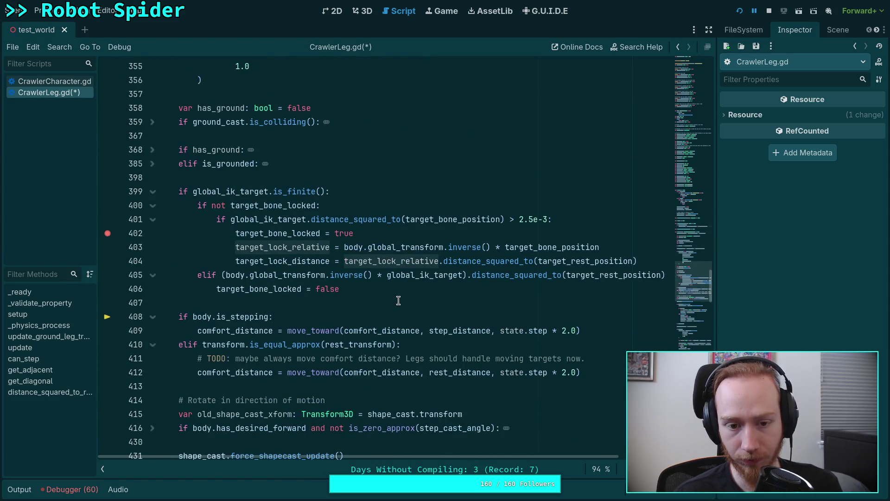
scroll(398, 300, "up", 10)
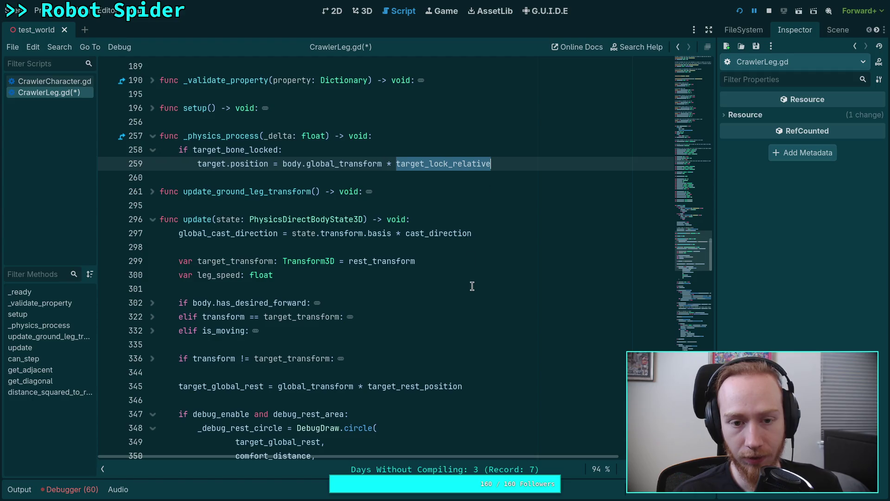
scroll(485, 305, "down", 10)
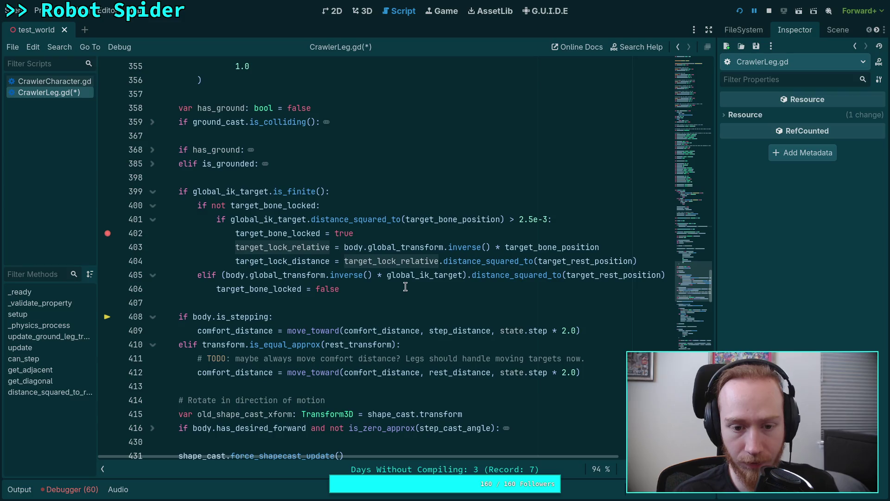
scroll(363, 318, "up", 10)
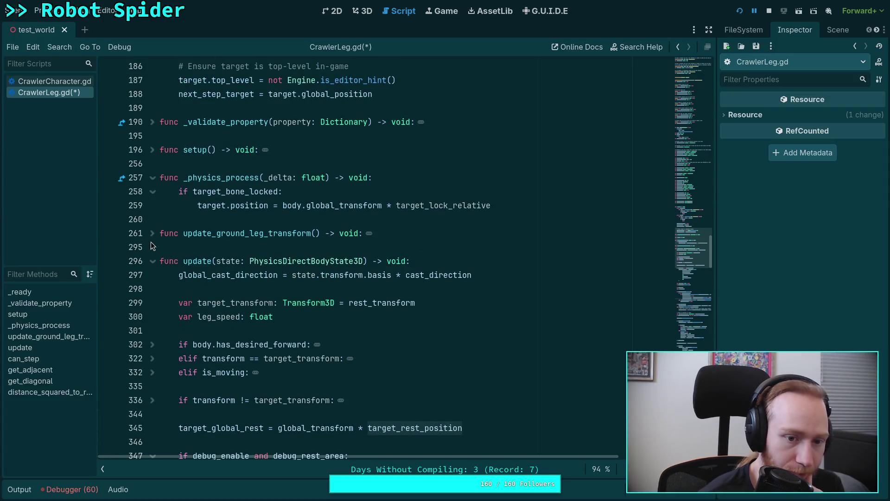
Step: Unfold setup() at line 196, stop the running spider test, and hide the debugger panel
left_click(152, 150)
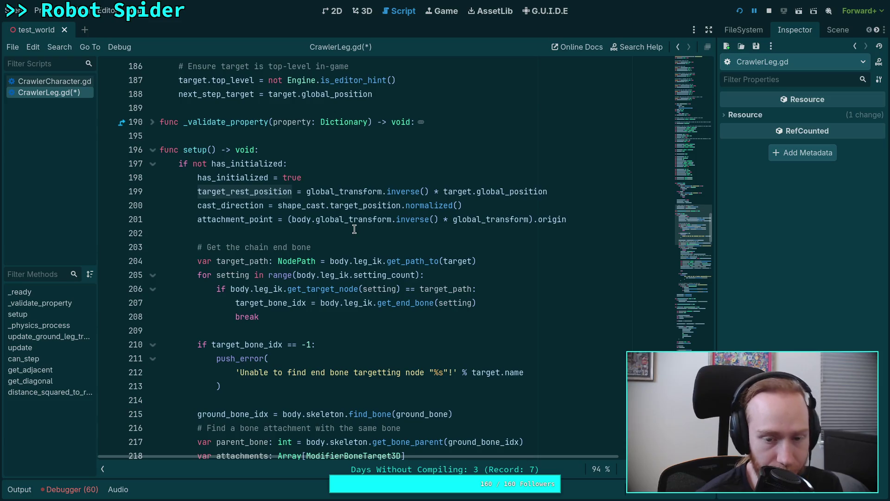
mouse_move(355, 226)
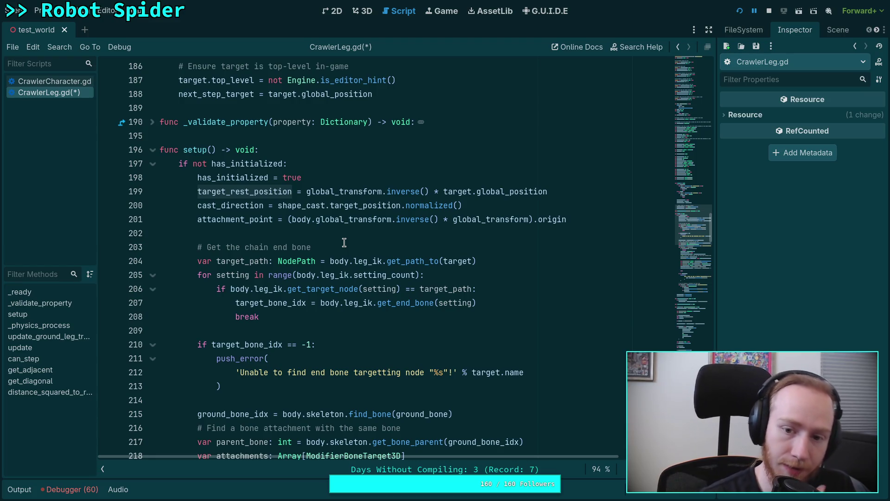
mouse_move(246, 223)
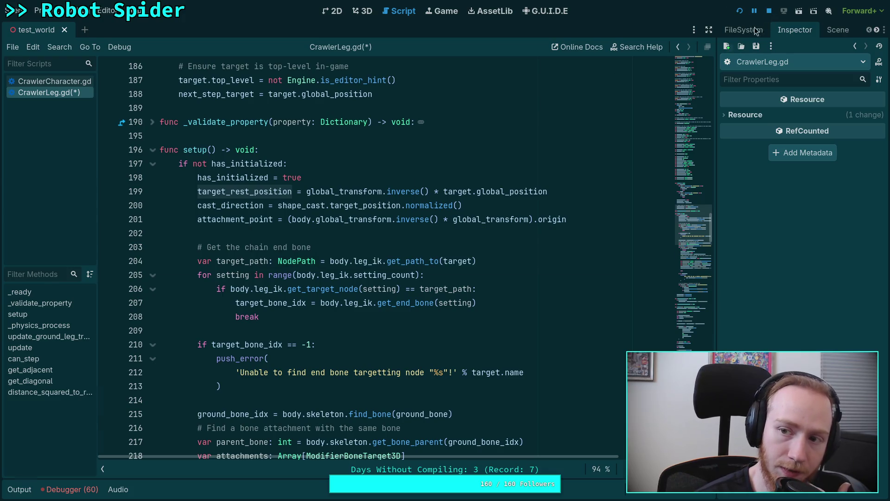
left_click(72, 489)
left_click(80, 492)
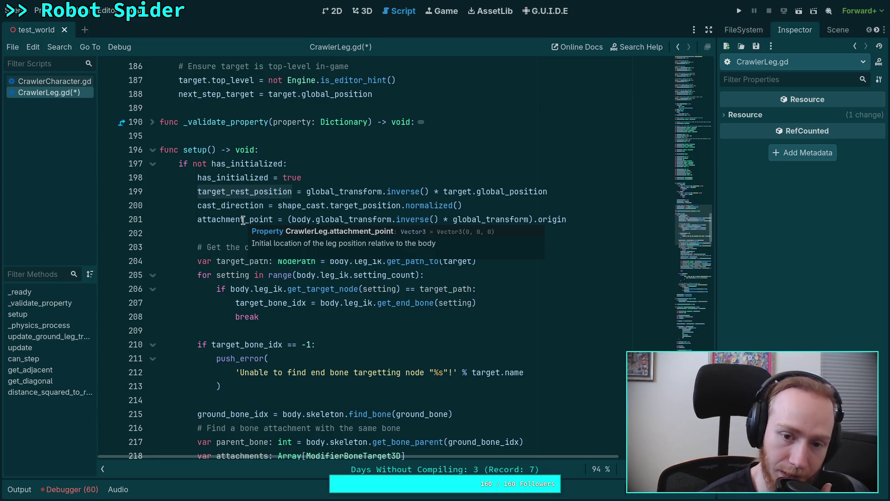
Step: Select body.global_transform.inverse() in line 201's attachment_point calculation and read its documentation
left_click_drag(292, 220, 437, 214)
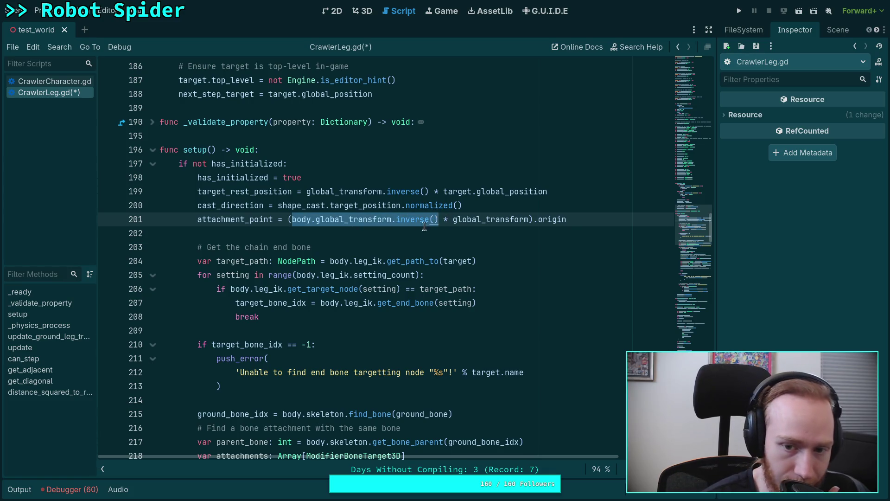
mouse_move(470, 219)
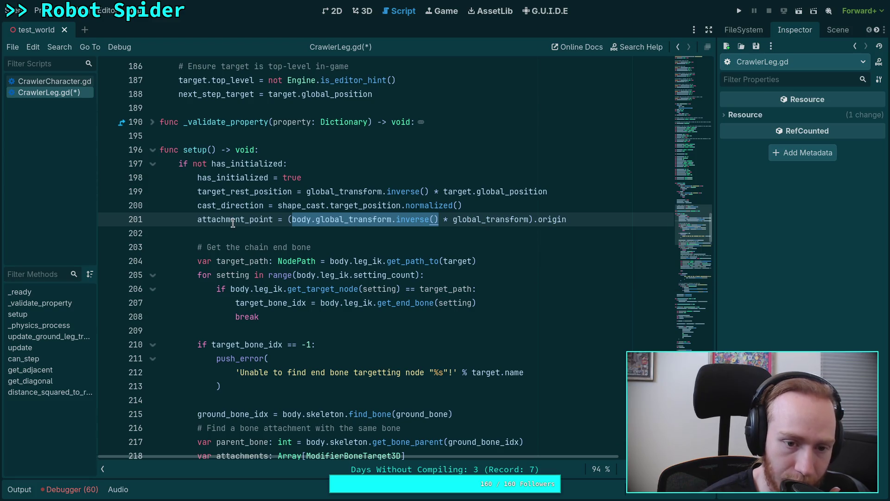
mouse_move(233, 224)
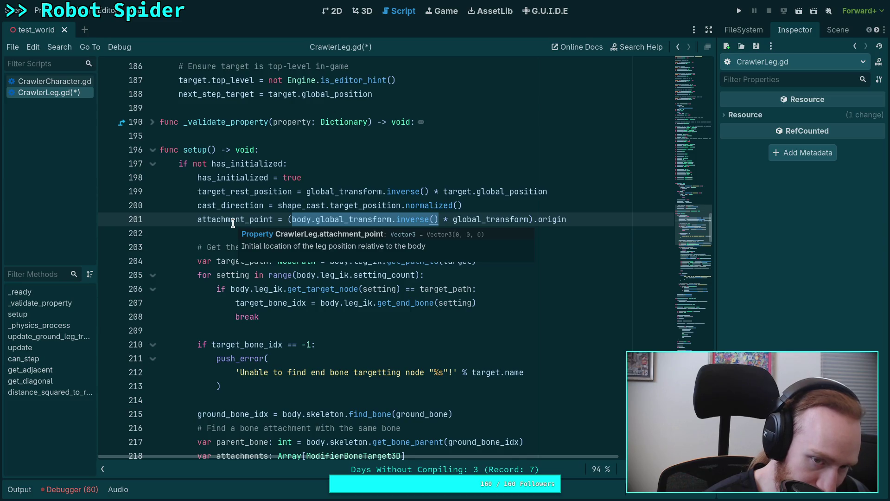
left_click(504, 220)
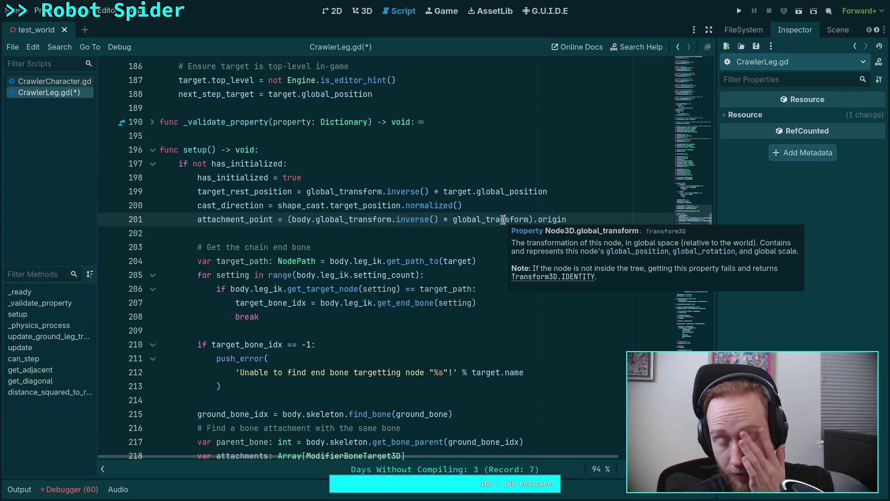
left_click_drag(439, 219, 292, 221)
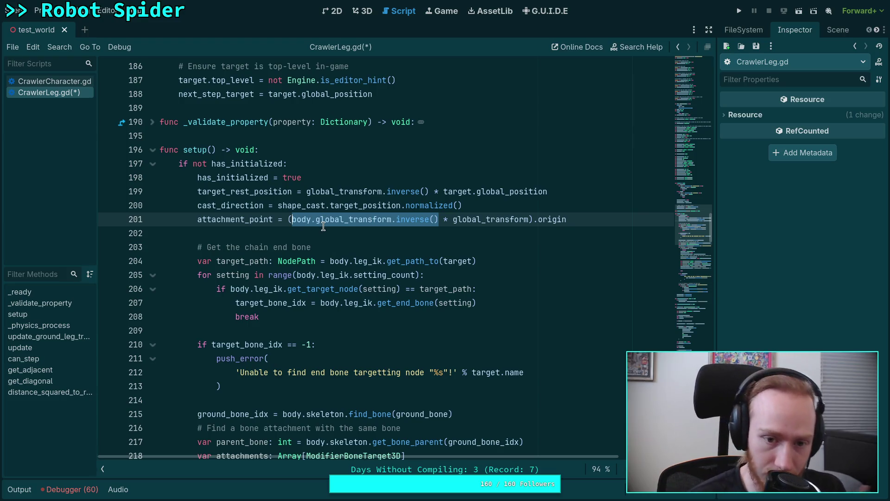
Step: Replace target_rest_position with attachment_point in line 404's target_lock_distance calculation
scroll(380, 253, "down", 6)
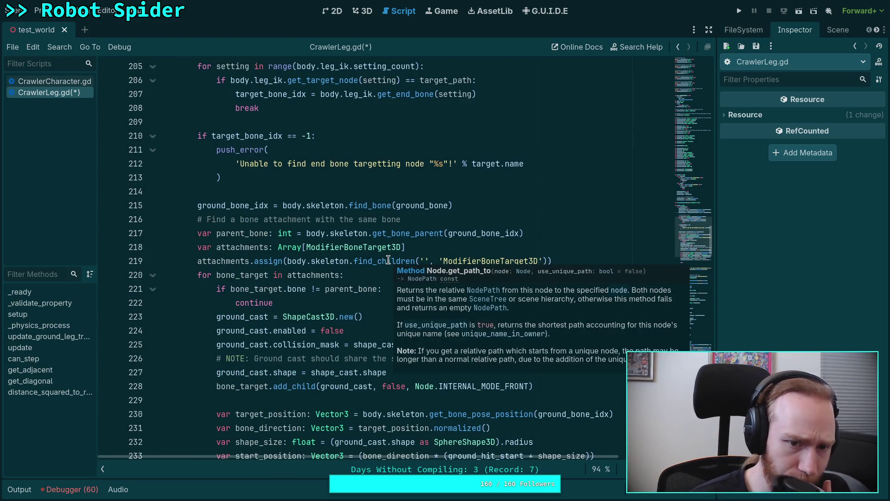
scroll(389, 260, "down", 12)
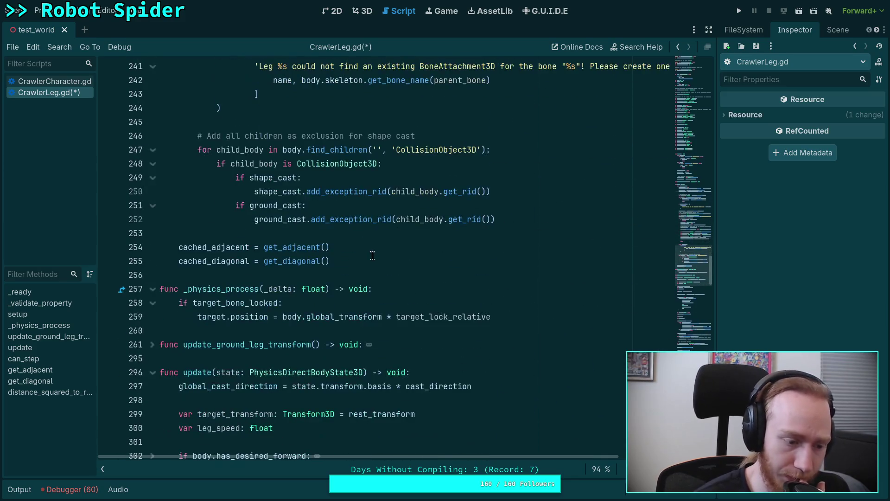
scroll(373, 255, "down", 2)
scroll(372, 255, "up", 2)
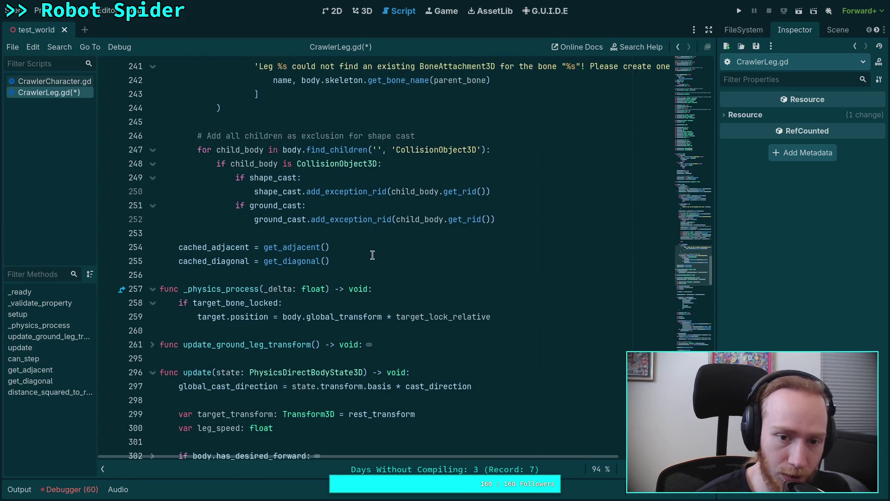
scroll(373, 255, "up", 8)
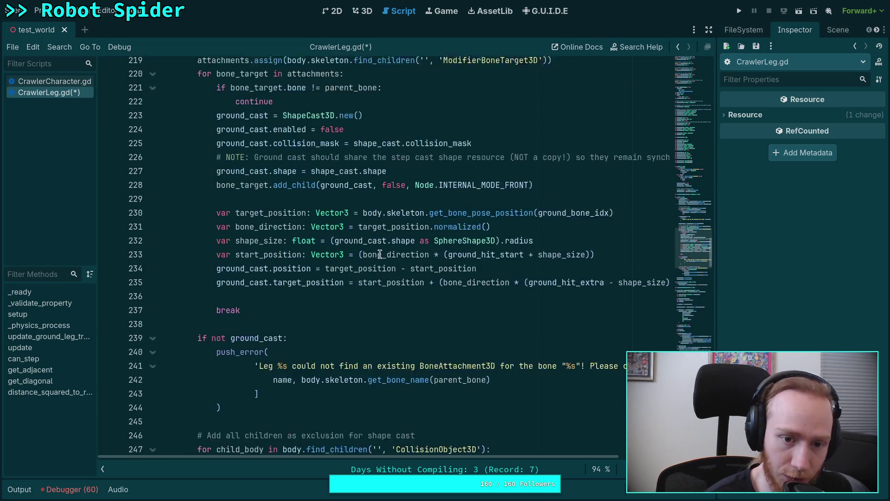
scroll(380, 254, "down", 1)
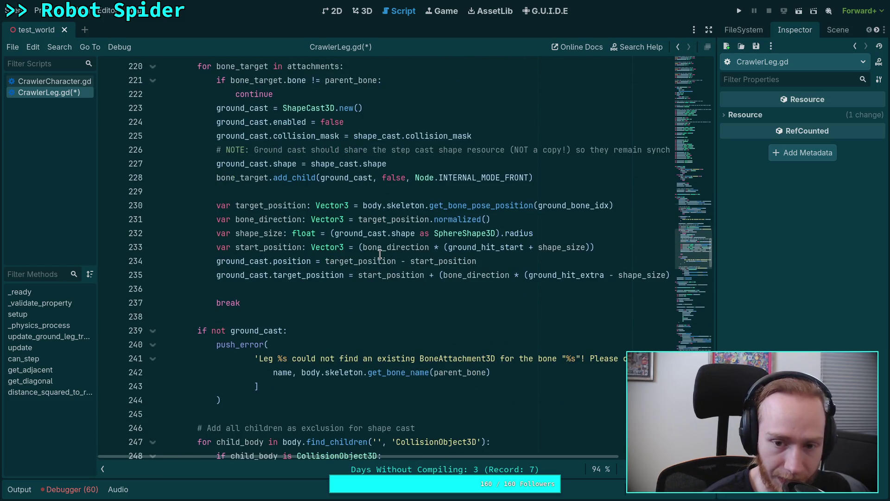
scroll(379, 255, "down", 13)
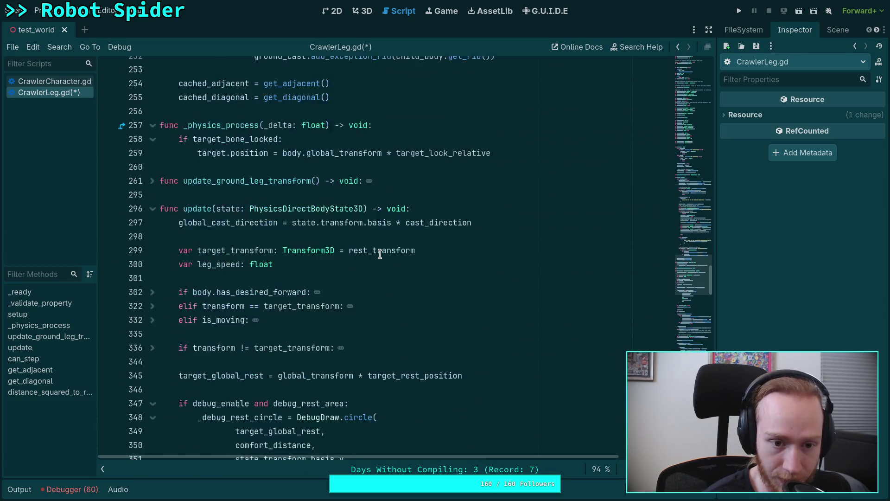
scroll(379, 254, "down", 7)
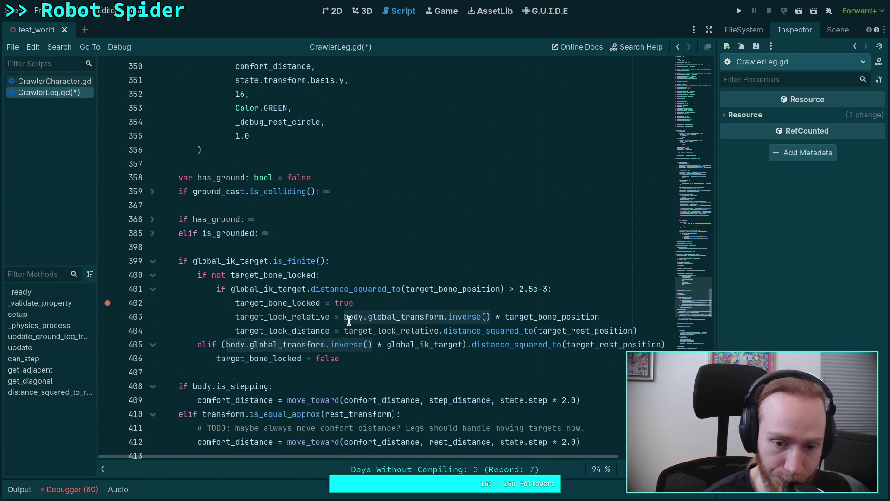
scroll(447, 457, "right", 3)
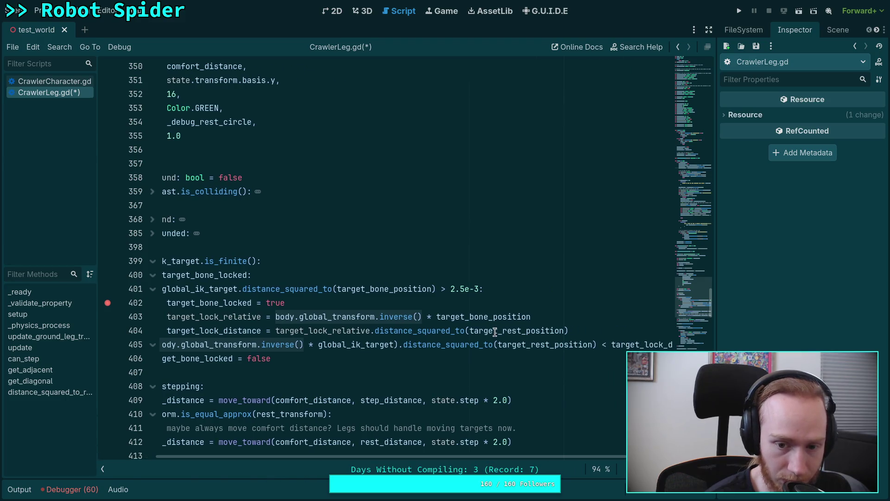
left_click(511, 333)
double_click(512, 330)
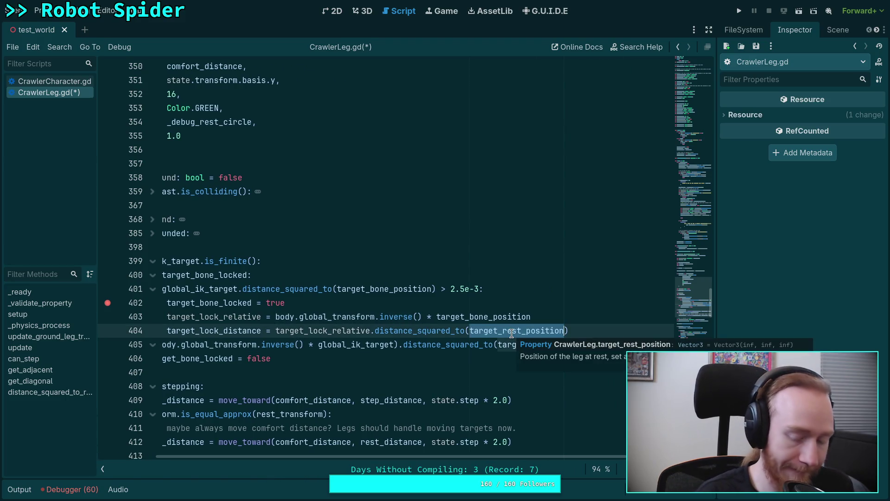
type("att")
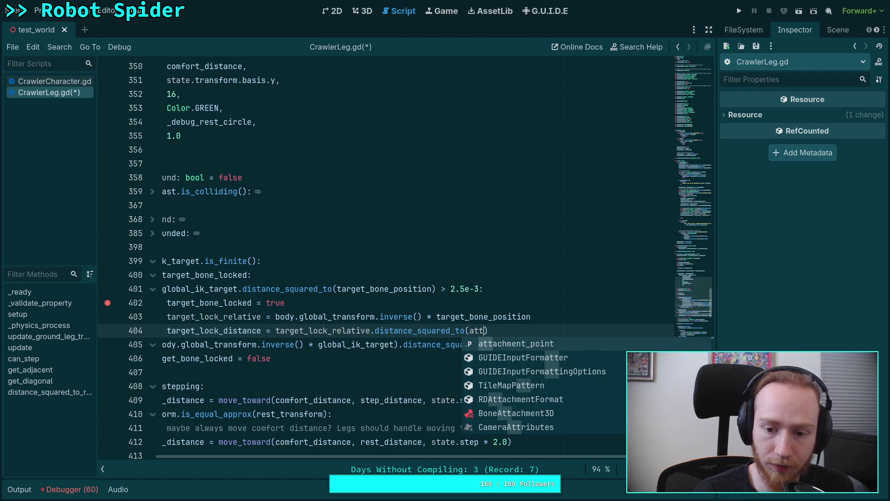
key("Return")
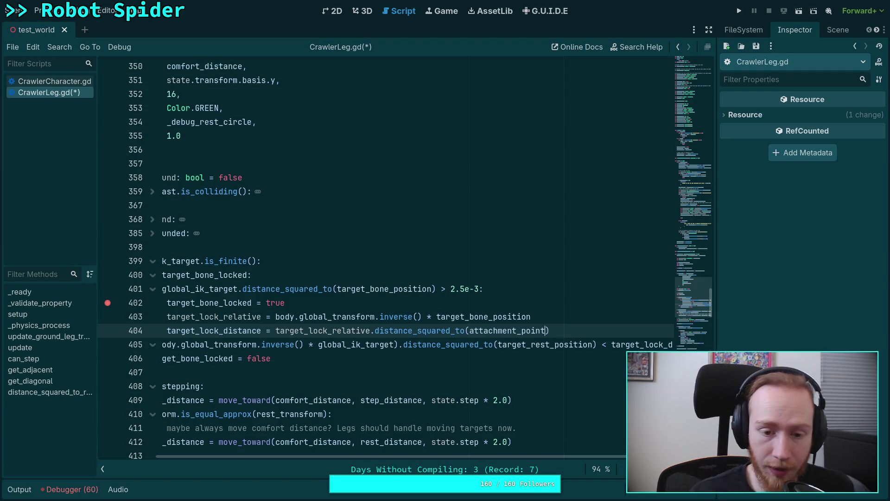
Step: Highlight attachment_point and target_lock_relative on line 404 to review their other uses
mouse_move(331, 329)
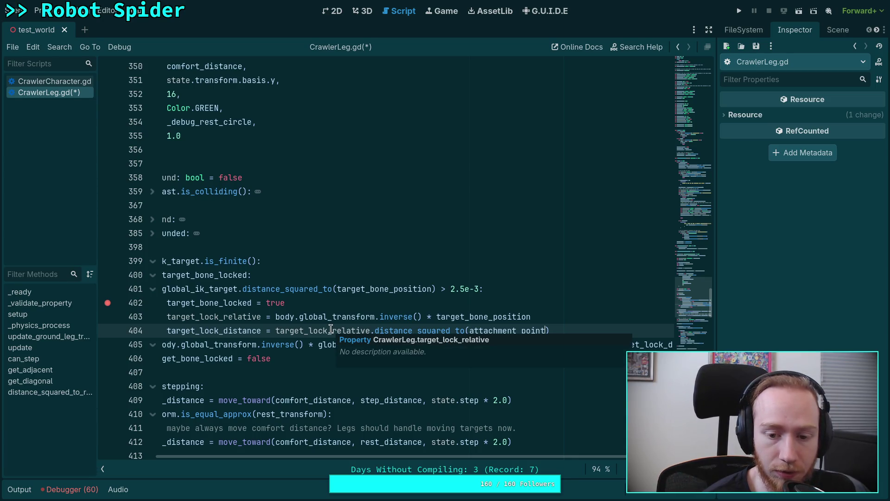
double_click(523, 330)
mouse_move(519, 457)
left_mouse_down()
mouse_move(555, 447)
mouse_move(527, 446)
left_mouse_up()
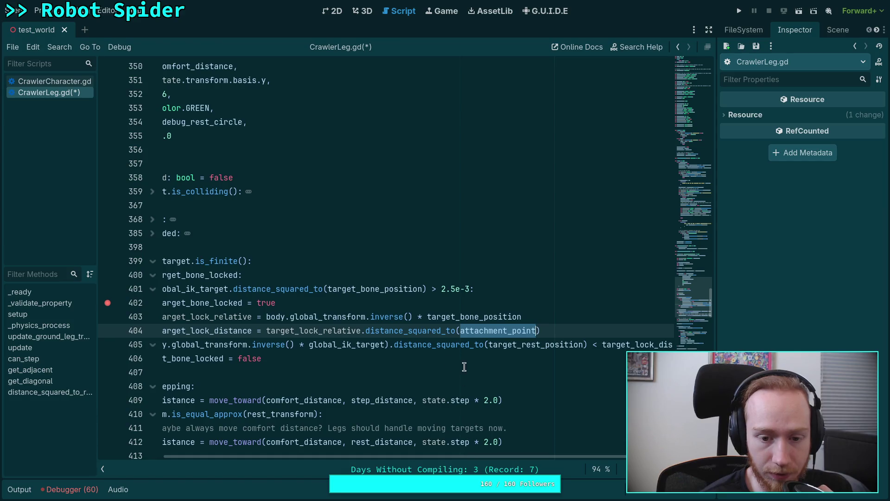
double_click(329, 332)
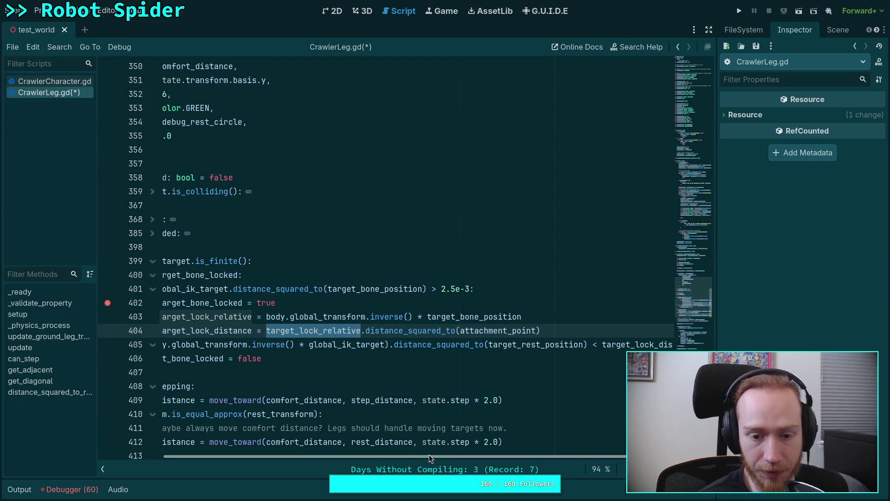
Step: Adjust the bottom panel and review the body transform expression on line 403
mouse_move(427, 447)
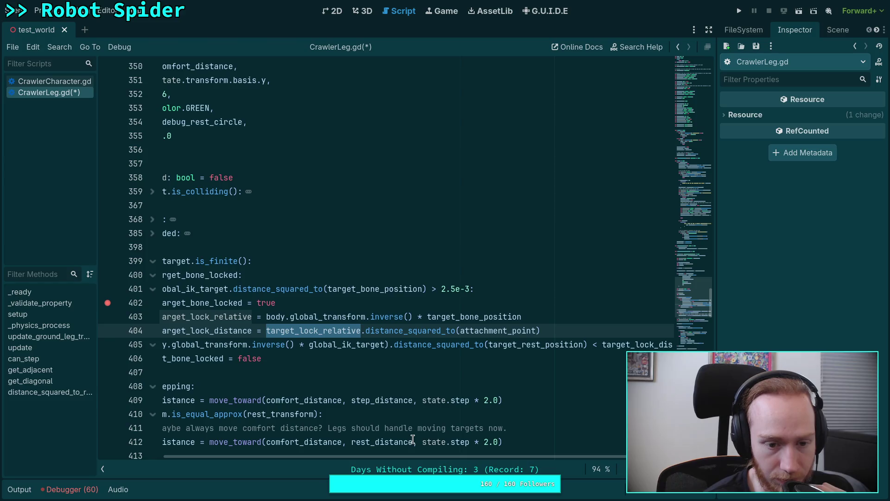
left_click_drag(409, 455, 368, 452)
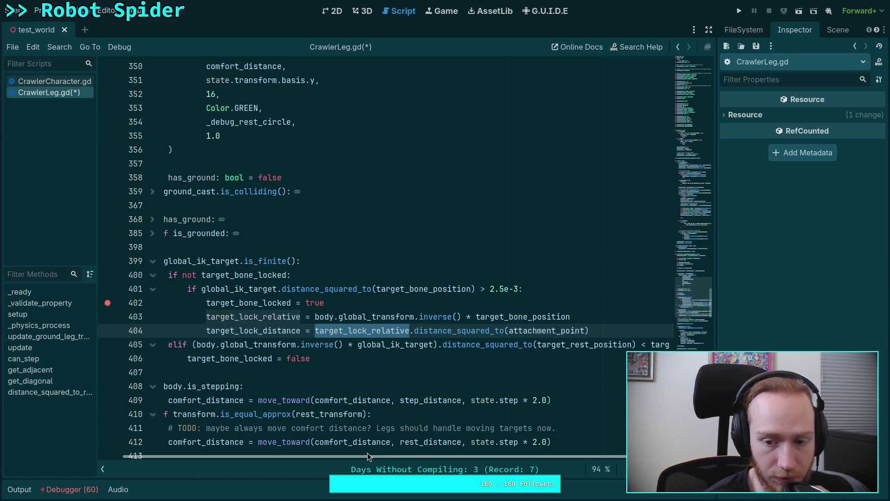
left_click_drag(368, 453, 371, 452)
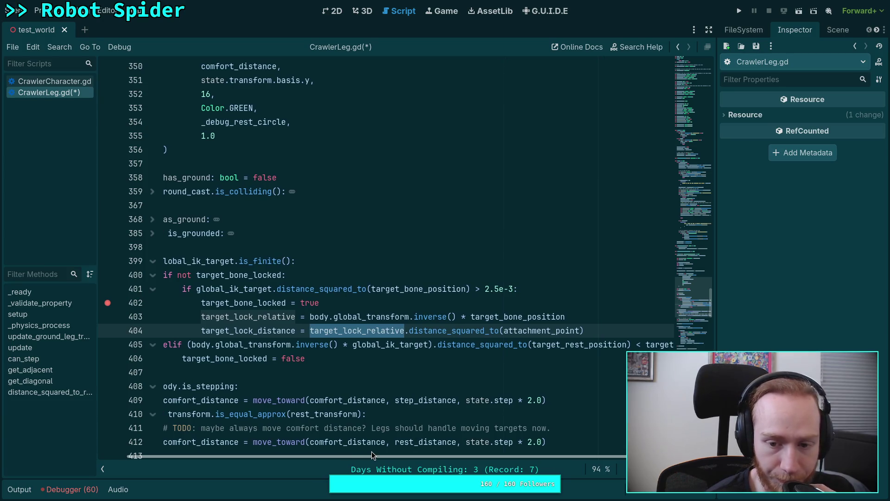
mouse_move(539, 329)
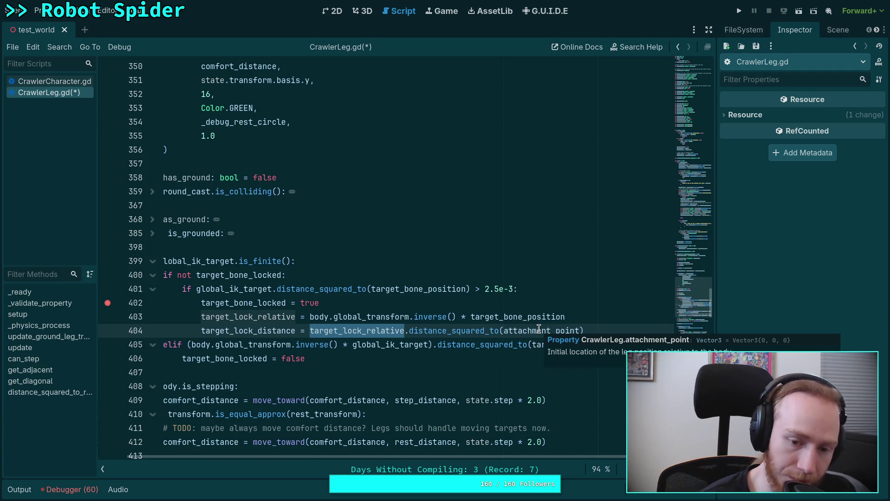
mouse_move(353, 331)
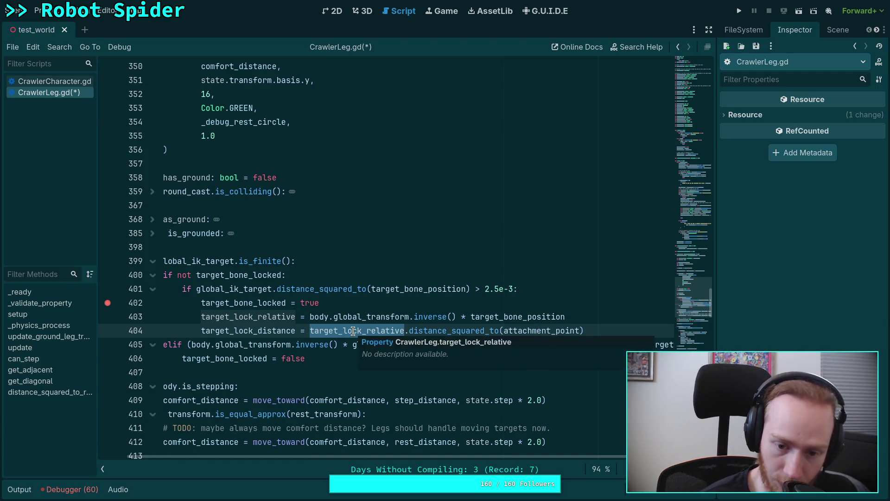
left_click_drag(309, 316, 423, 317)
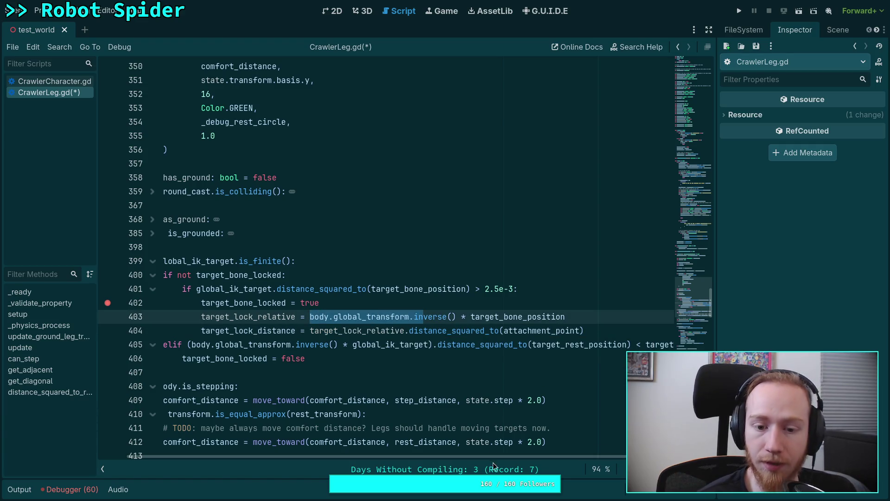
mouse_move(506, 456)
left_mouse_down()
mouse_move(571, 454)
mouse_move(501, 450)
mouse_move(527, 451)
mouse_move(512, 447)
left_mouse_up()
Step: Replace target_rest_position with attachment_point on line 405 and run the spider test
double_click(549, 345)
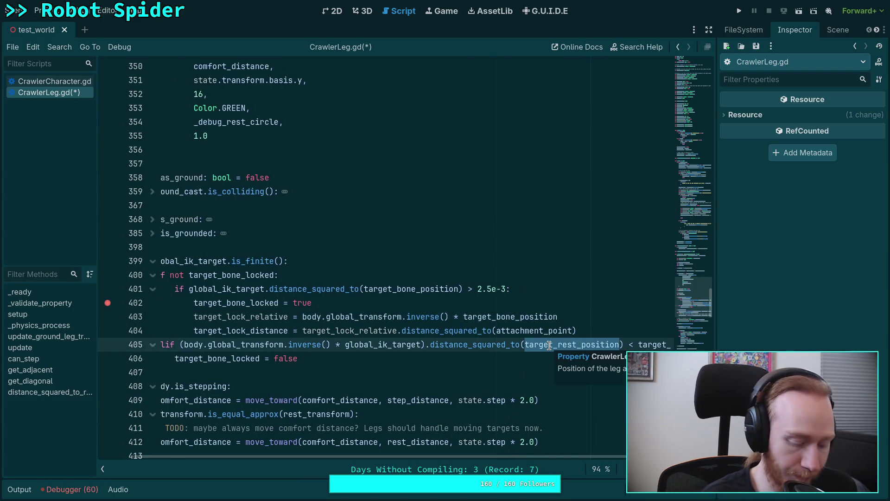
type("attach")
key("Return")
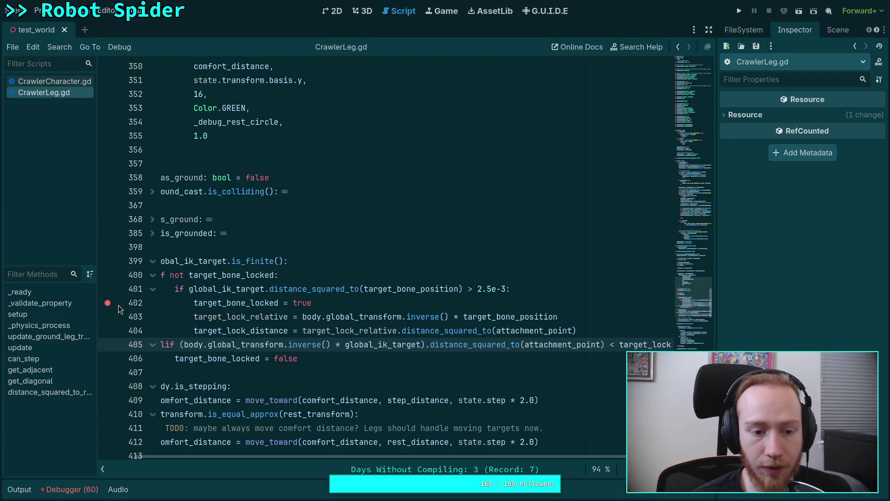
left_click(738, 11)
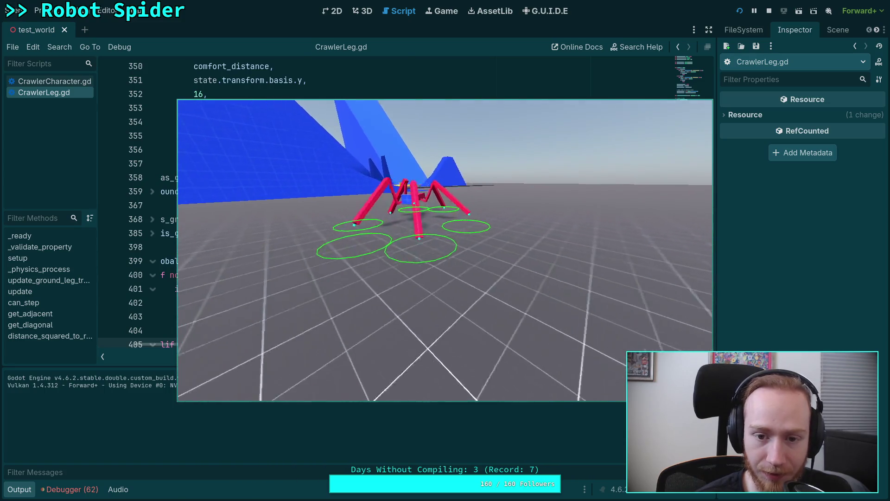
Step: Stop the spider test game after watching the crawler walk
left_click(770, 11)
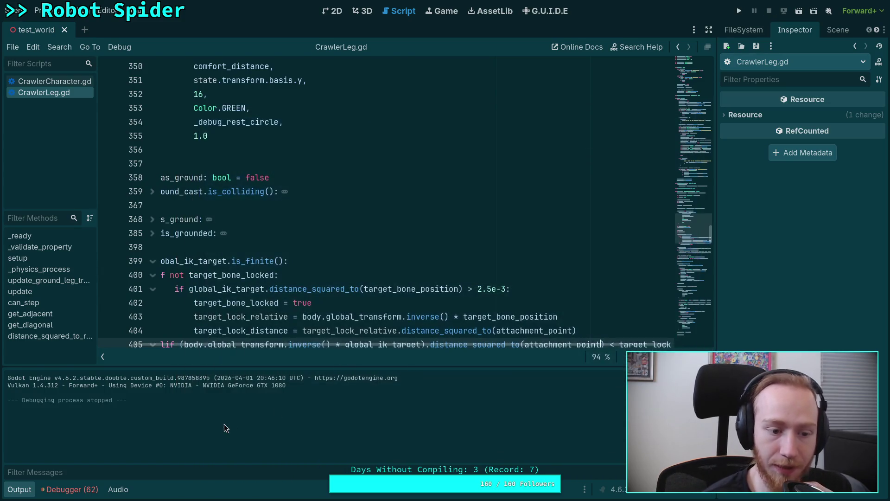
Step: Collapse the Output log and hide the scripts side panel to enlarge the script editor
left_click(26, 493)
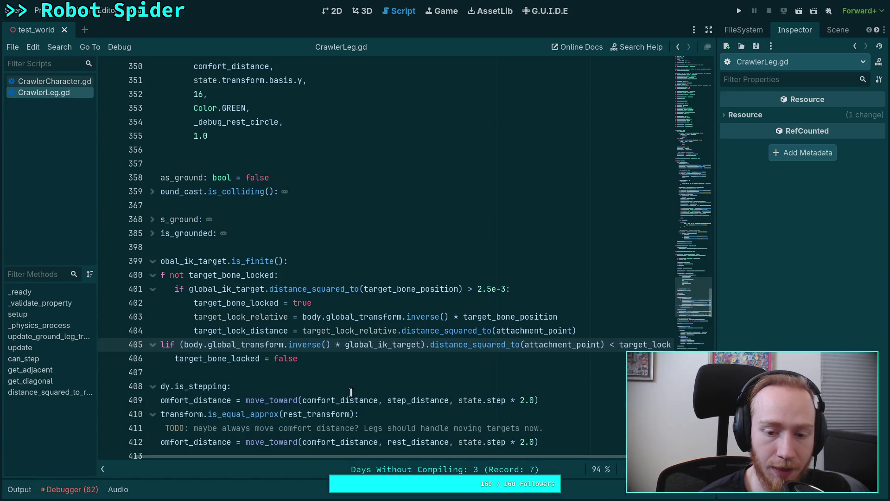
scroll(265, 393, "down", 4)
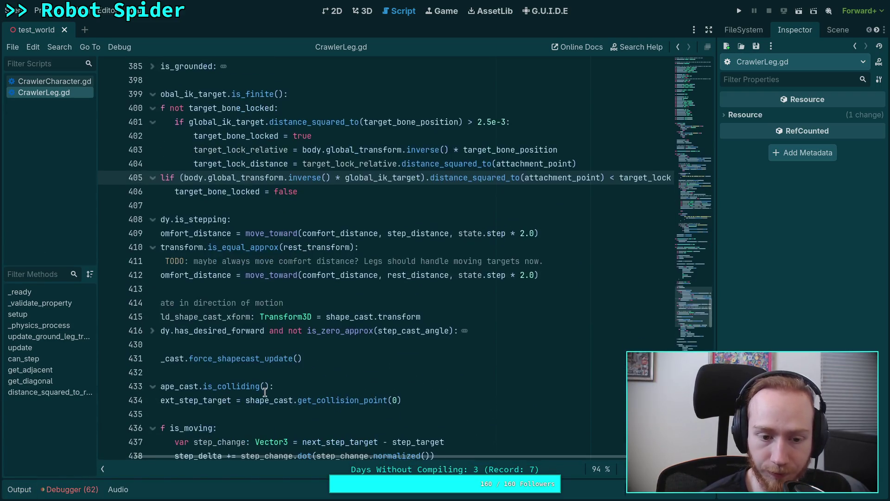
scroll(265, 392, "up", 4)
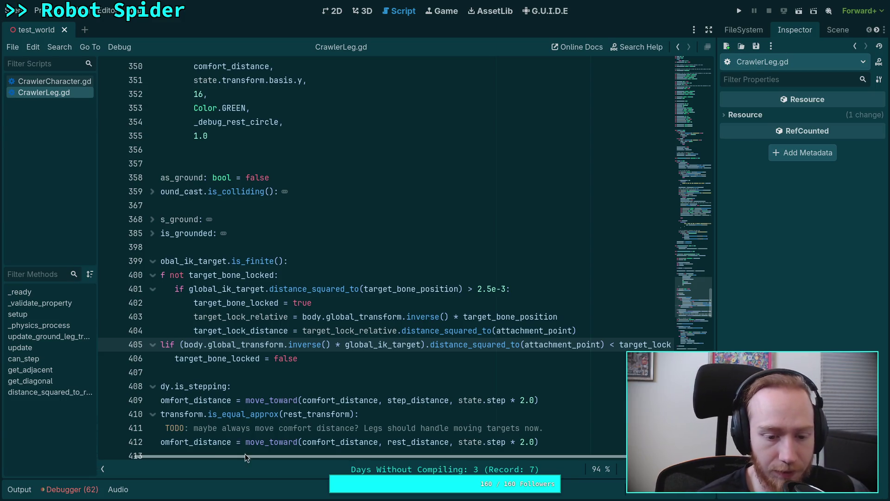
scroll(245, 454, "left", 3)
scroll(305, 387, "down", 7)
scroll(311, 383, "up", 3)
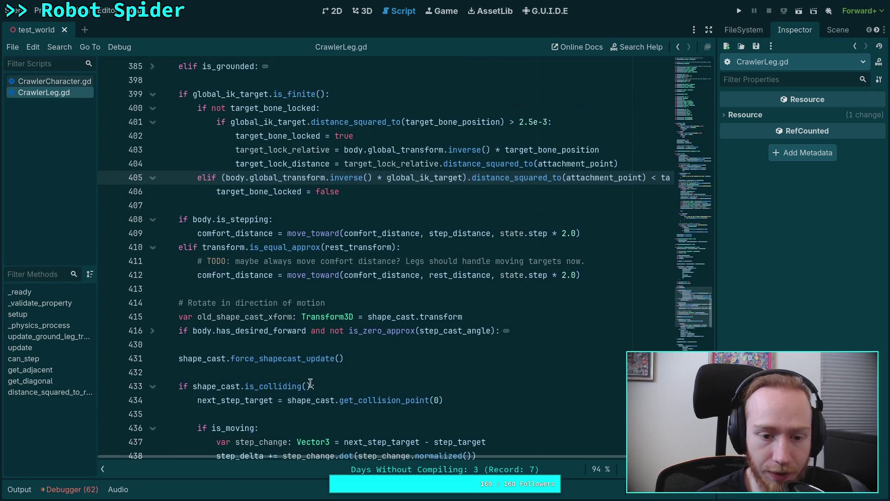
scroll(261, 346, "up", 3)
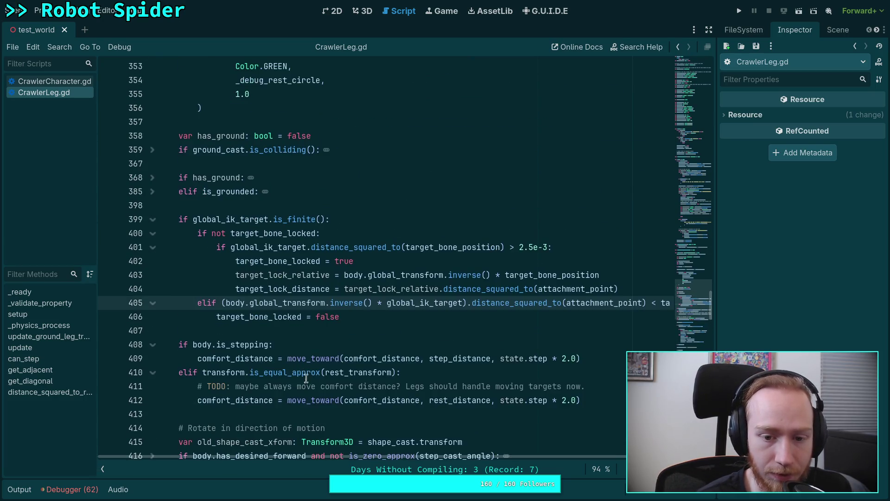
scroll(443, 459, "right", 2)
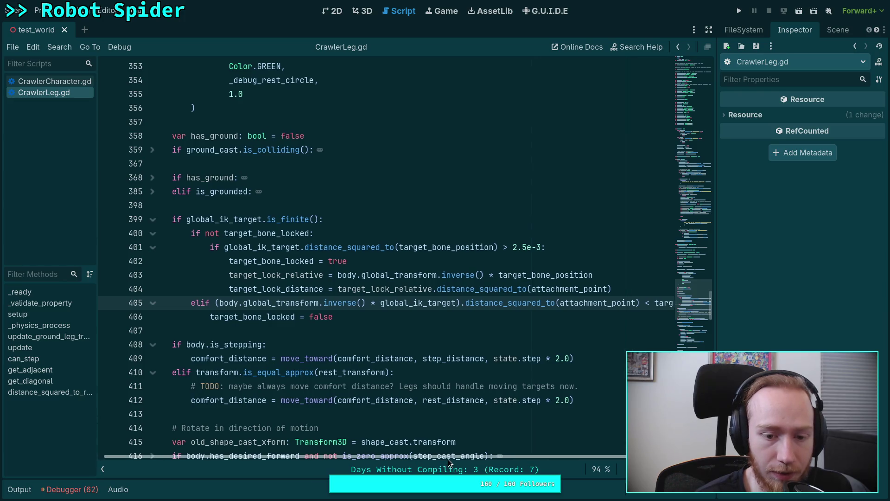
scroll(463, 460, "left", 2)
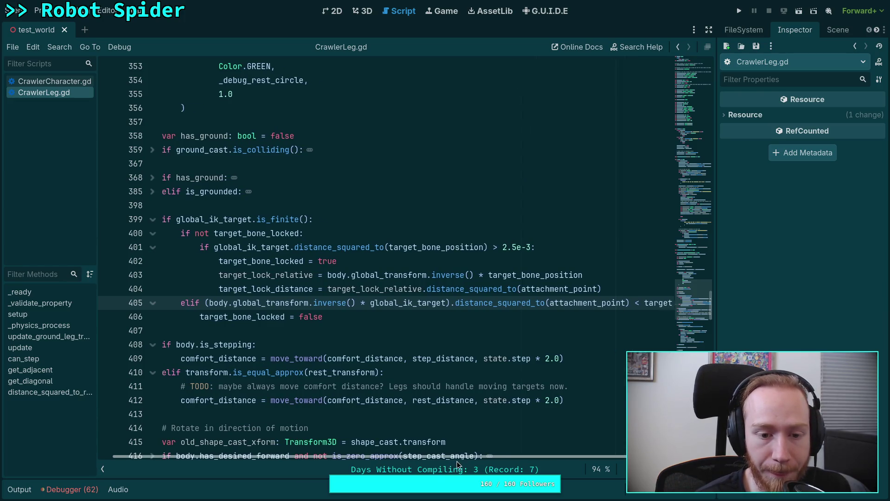
left_click(106, 468)
Step: Add `is_moving = false` on a new line after line 404 in the lock block, then run the project
mouse_move(252, 369)
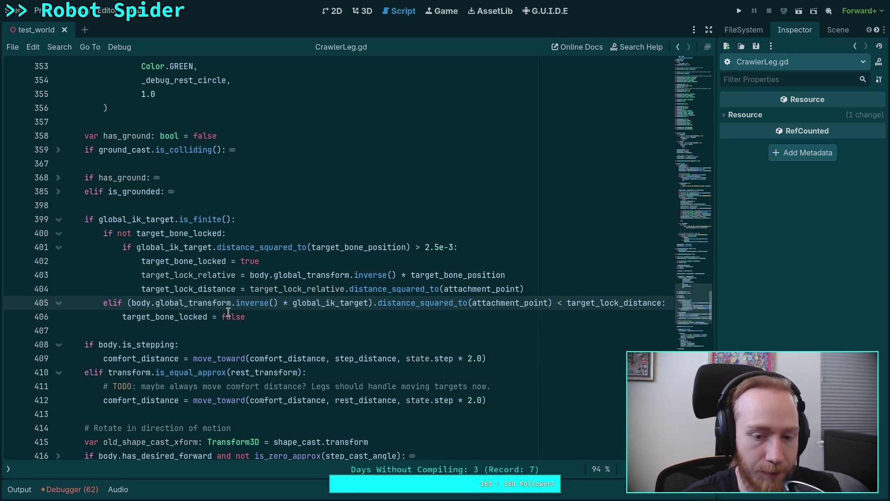
double_click(185, 317)
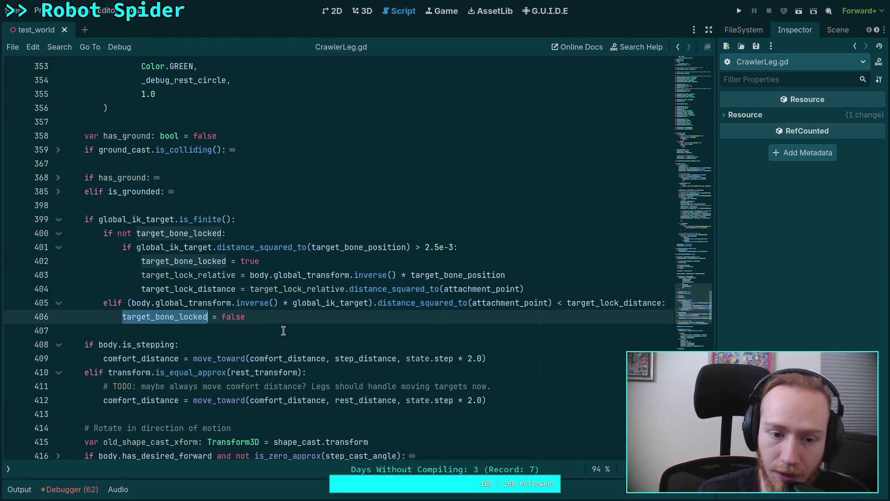
left_click(439, 274)
left_click(568, 290)
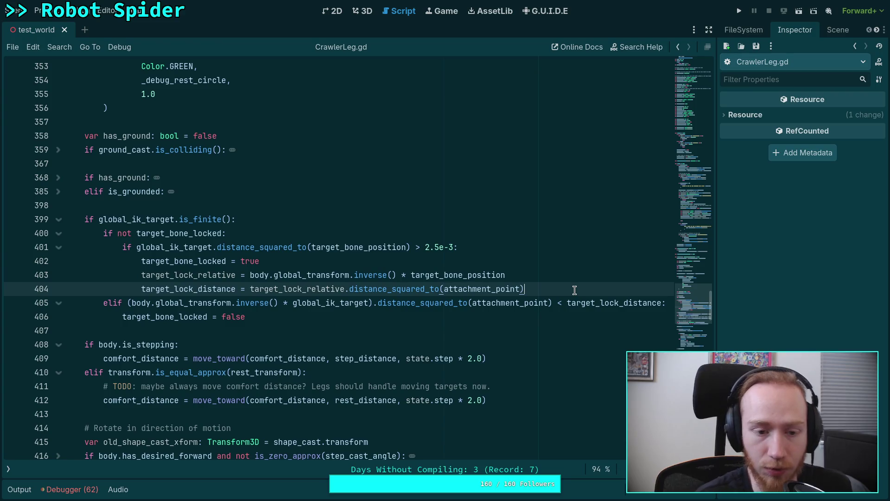
key("Return")
type("is_moving = false")
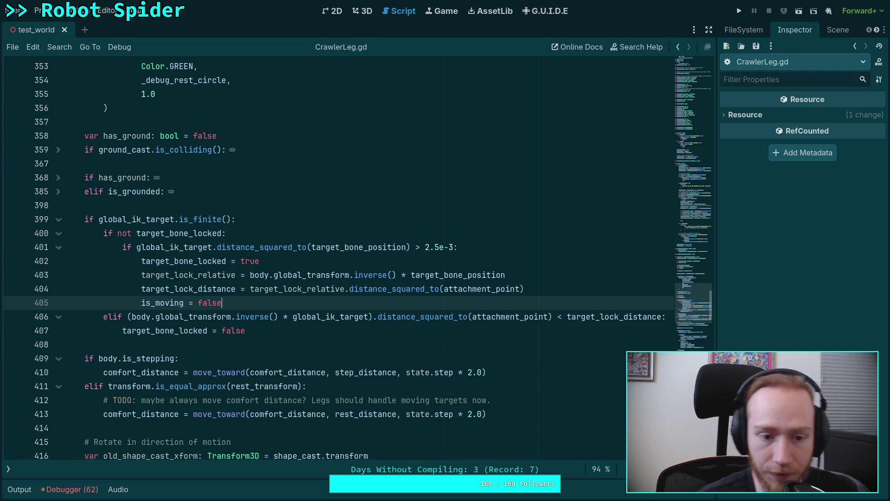
left_click(741, 11)
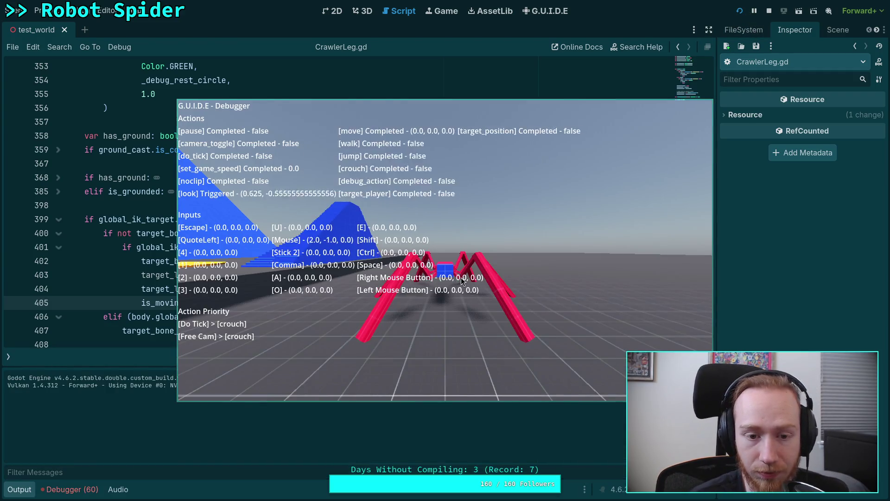
Step: Stop the running spider test and relaunch it so the crawler stands on the green target rings
left_click(461, 277)
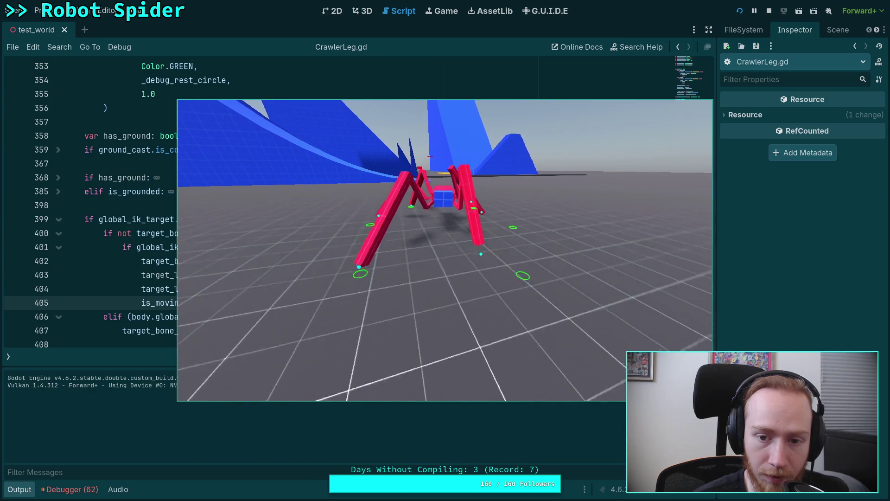
left_click(770, 11)
left_click(739, 14)
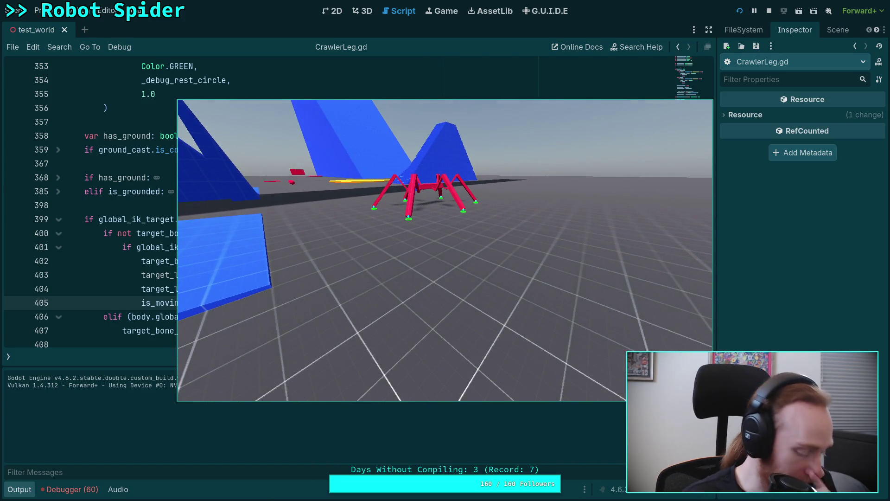
Step: Frame-step the spider game a few physics ticks to watch legs and target circles, then stop it
key("period")
key("period")
key("period")
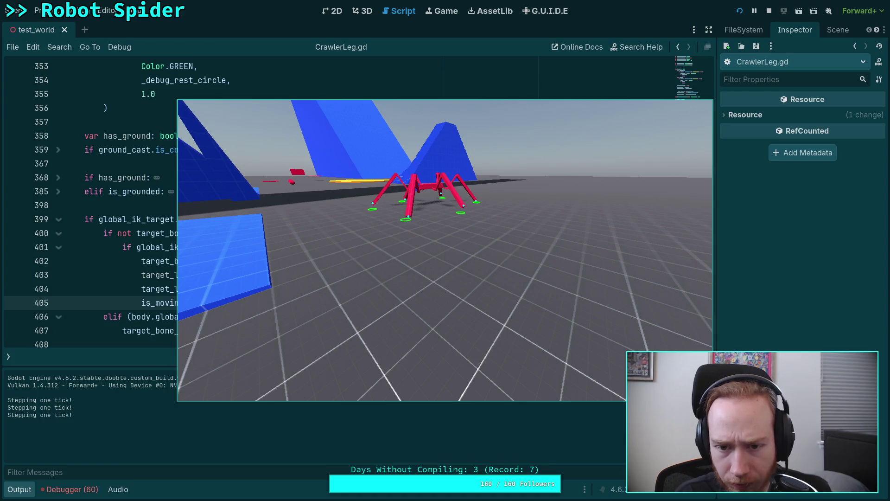
key("period")
key("period")
key("period")
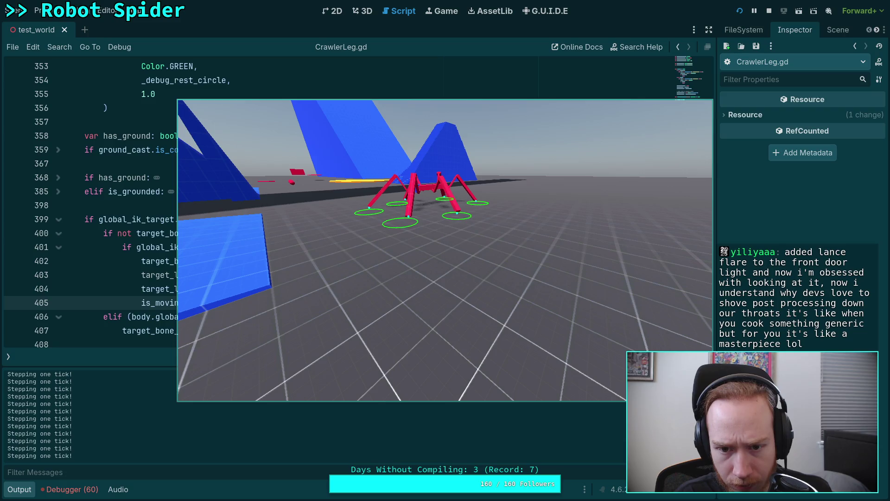
key("period")
key("period")
key("period")
key("period")
key("period")
key("period")
key("period")
key("period")
key("period")
key("period")
key("period")
key("period")
key("period")
key("period")
key("period")
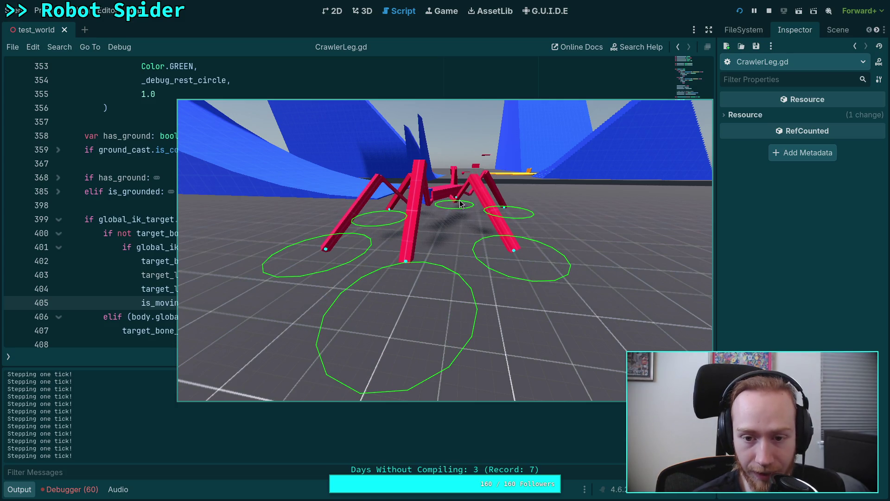
left_click(769, 11)
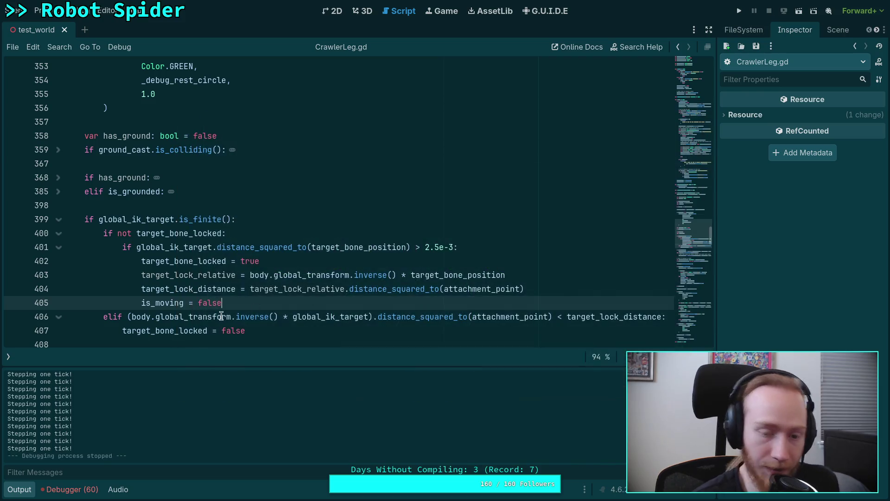
left_click(13, 261)
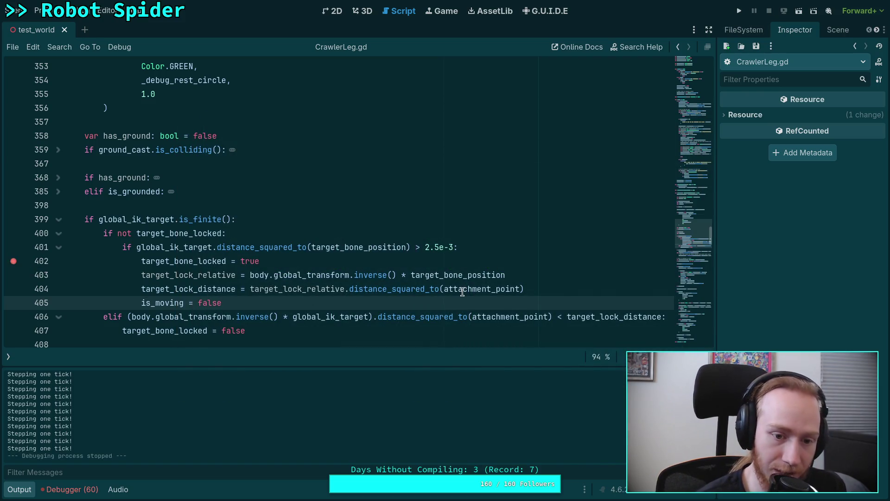
scroll(451, 291, "down", 2)
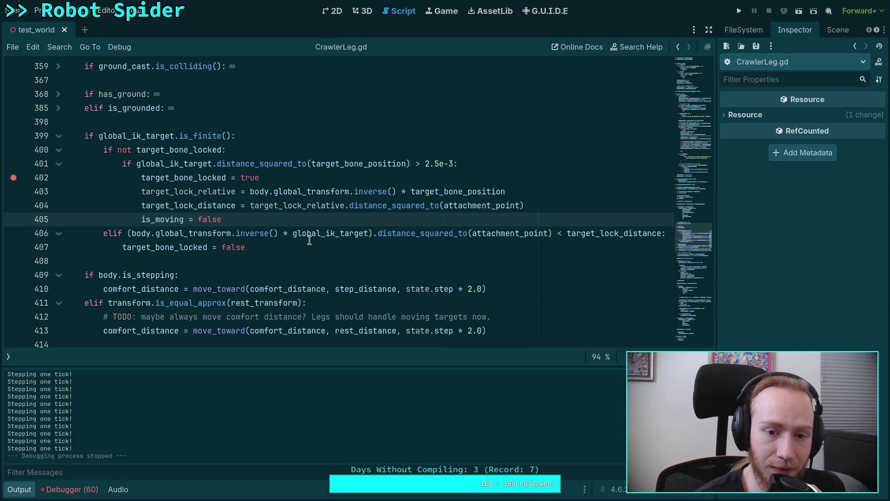
double_click(204, 193)
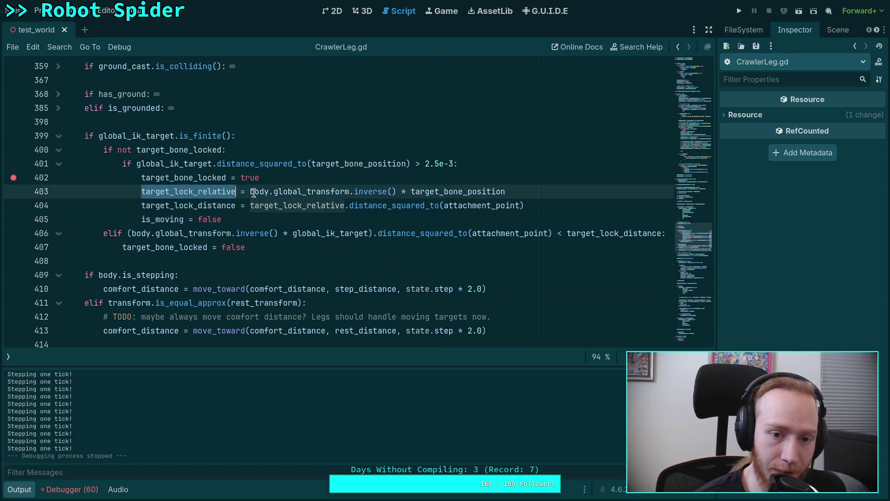
scroll(306, 205, "up", 7)
scroll(306, 206, "up", 7)
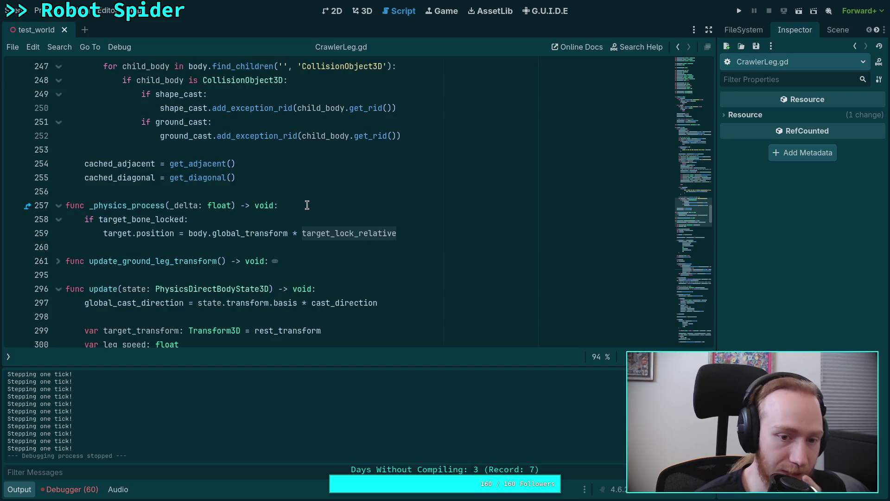
scroll(300, 208, "down", 13)
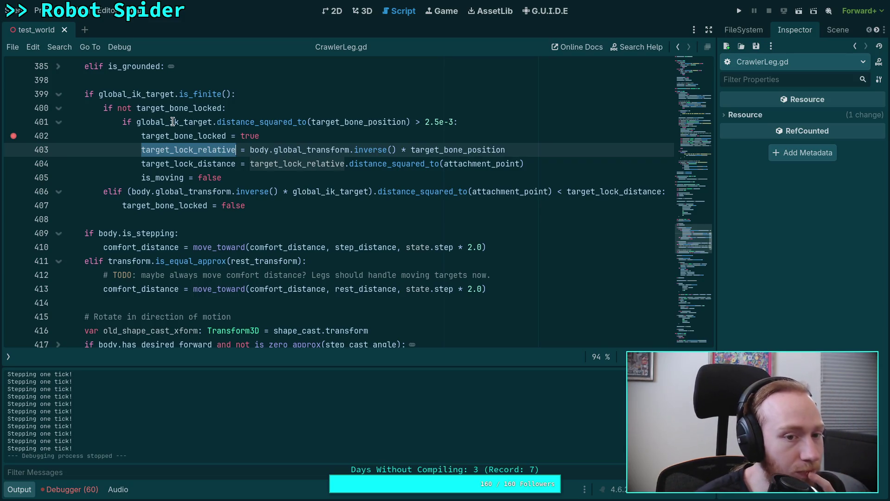
mouse_move(173, 121)
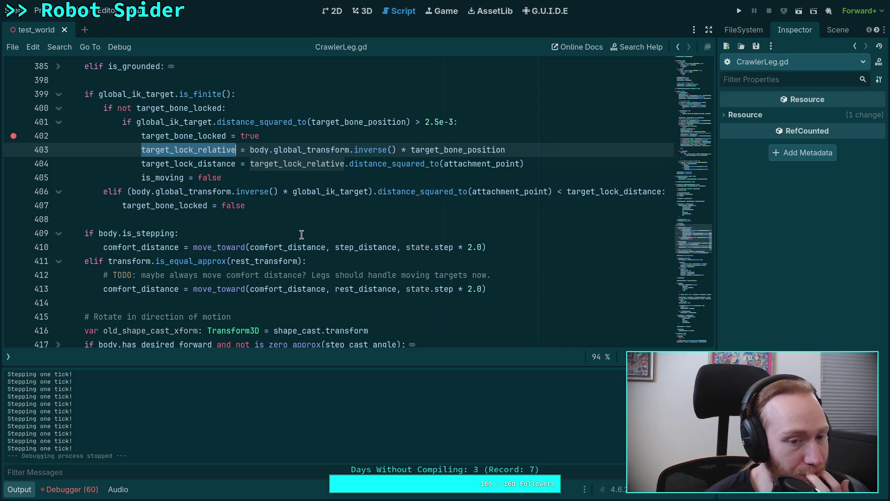
scroll(301, 234, "down", 20)
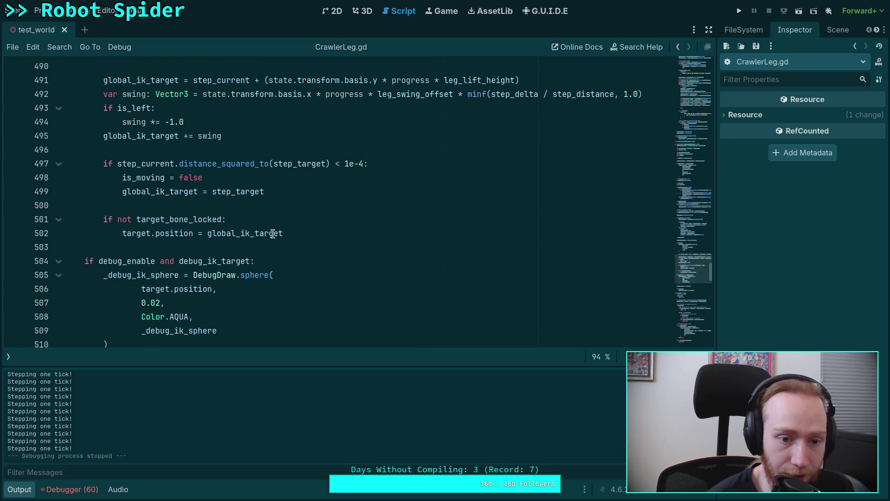
double_click(142, 192)
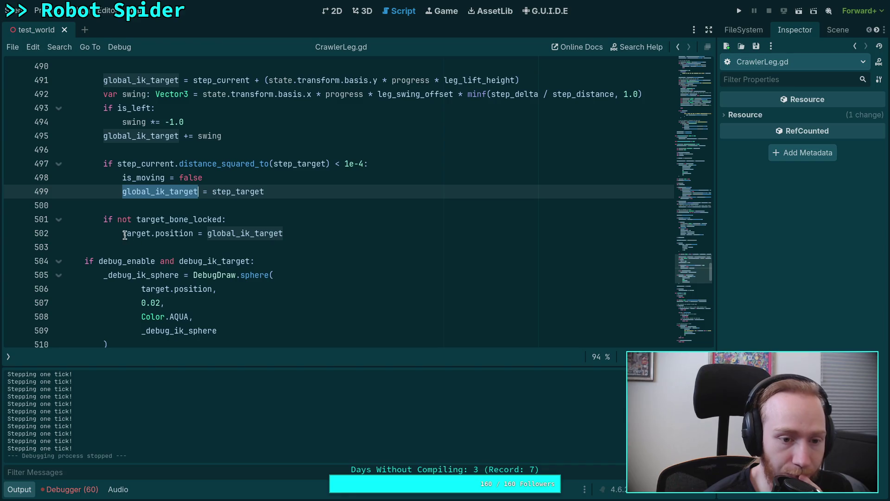
left_click_drag(125, 236, 199, 234)
scroll(209, 220, "up", 6)
scroll(209, 220, "up", 15)
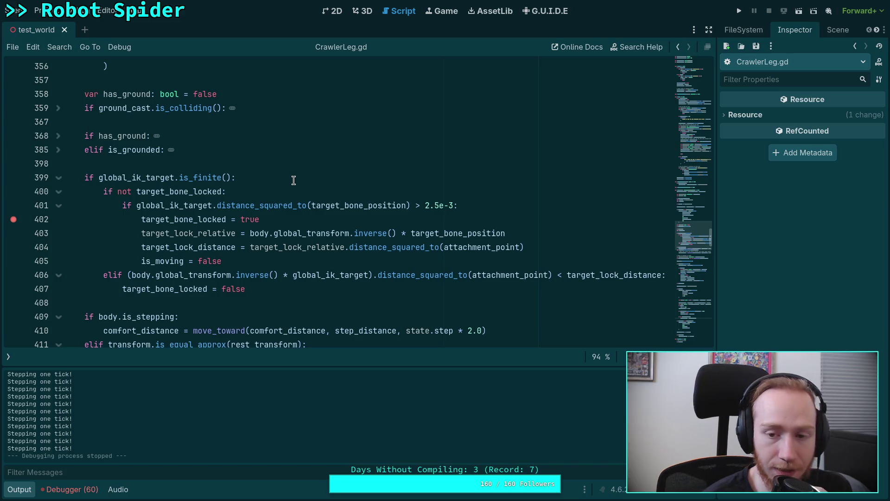
left_click(739, 11)
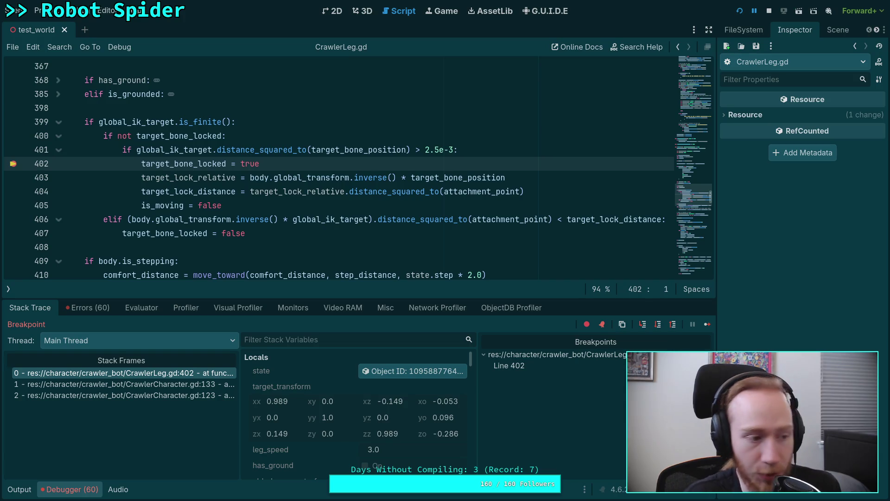
Step: Enlarge the debugger variables panel at the line-402 breakpoint and step over to line 403
mouse_move(267, 275)
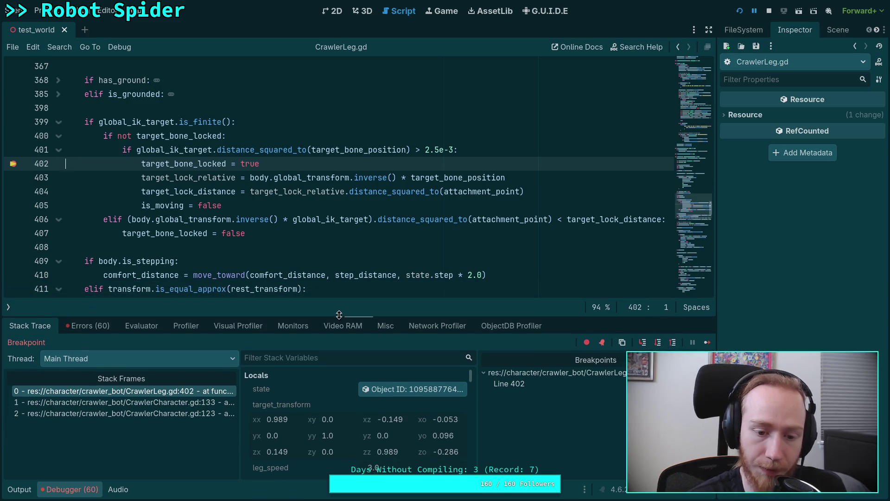
scroll(327, 380, "down", 1)
left_click_drag(350, 315, 366, 260)
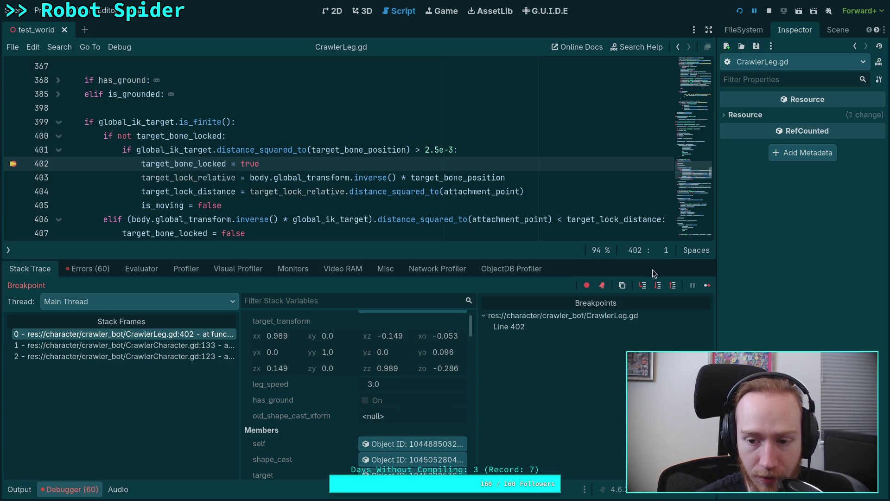
left_click(658, 286)
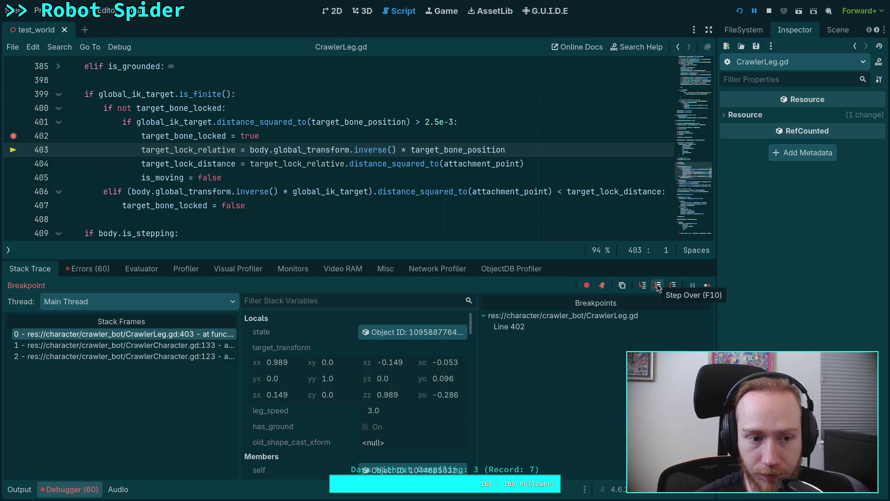
Step: Inspect the Stack Variables members at line 403 and briefly check the paused spider game
scroll(447, 413, "down", 2)
scroll(340, 380, "down", 5)
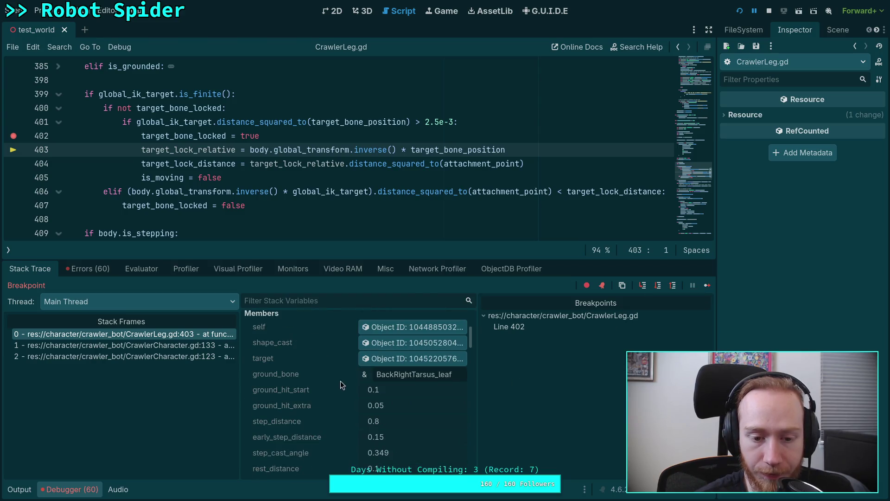
scroll(318, 371, "up", 6)
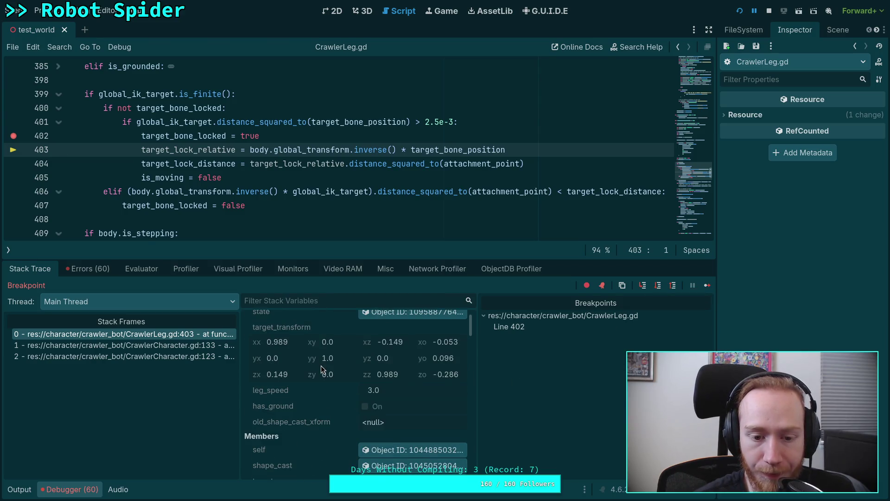
scroll(321, 367, "down", 8)
scroll(321, 369, "down", 3)
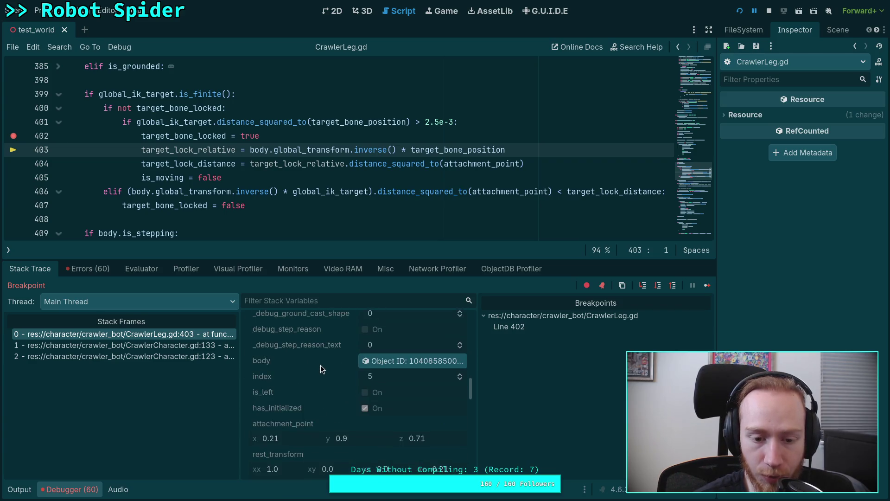
scroll(327, 364, "down", 4)
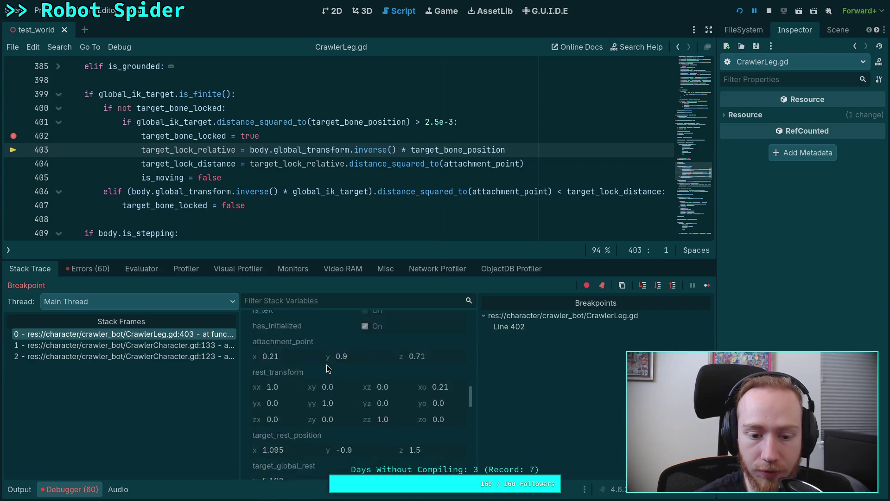
scroll(327, 366, "down", 3)
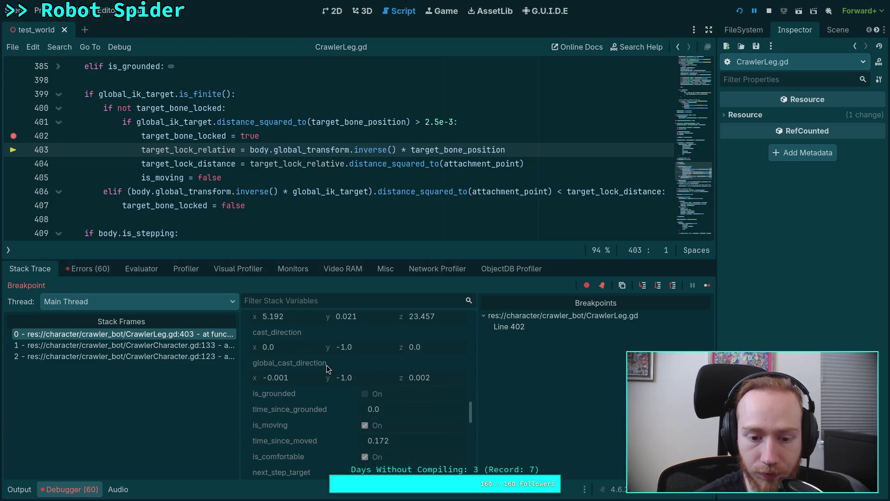
scroll(330, 366, "down", 6)
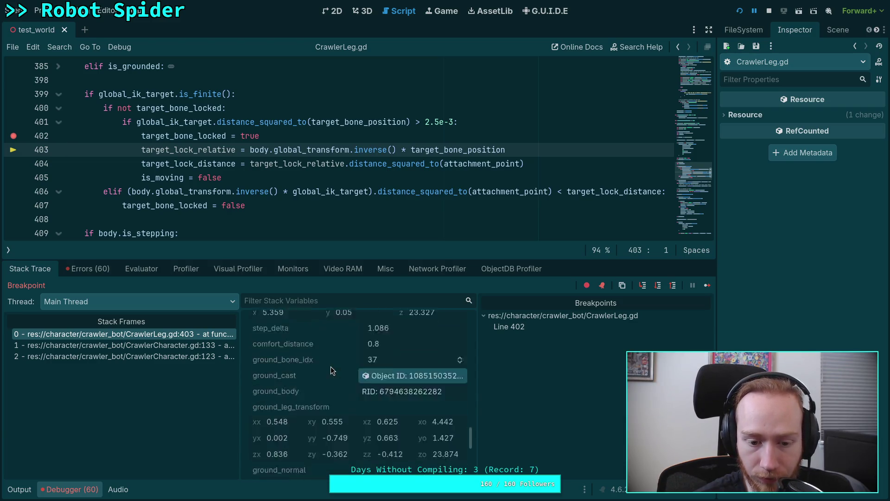
scroll(334, 366, "down", 4)
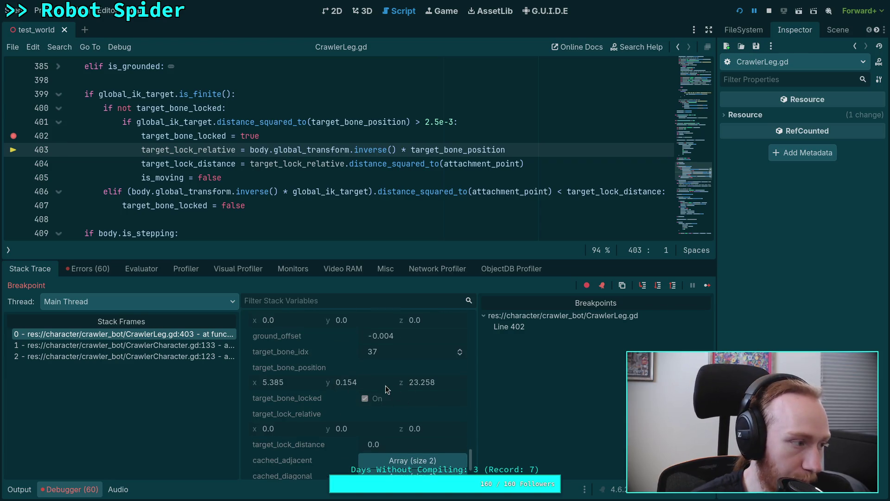
scroll(373, 390, "up", 3)
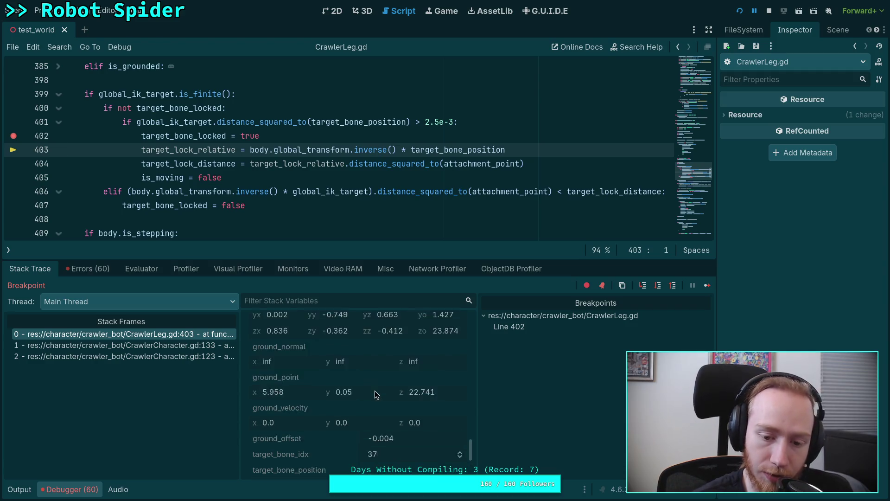
scroll(417, 395, "down", 5)
scroll(432, 398, "up", 5)
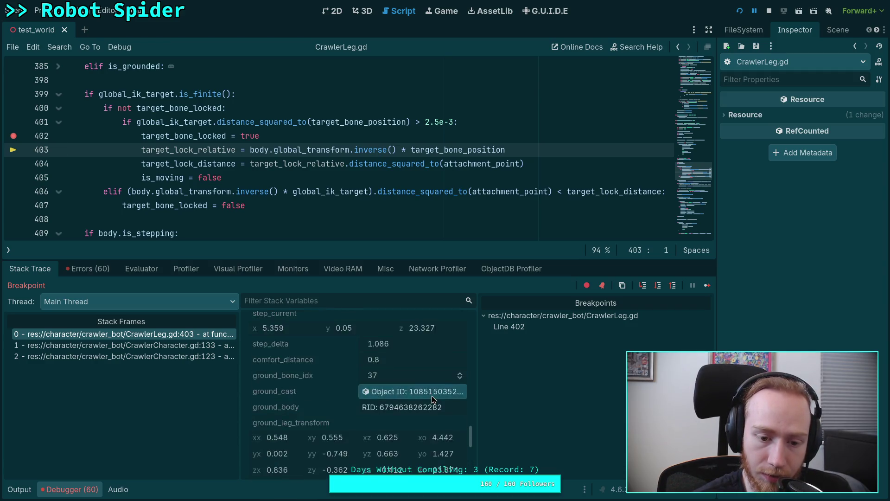
scroll(432, 400, "up", 8)
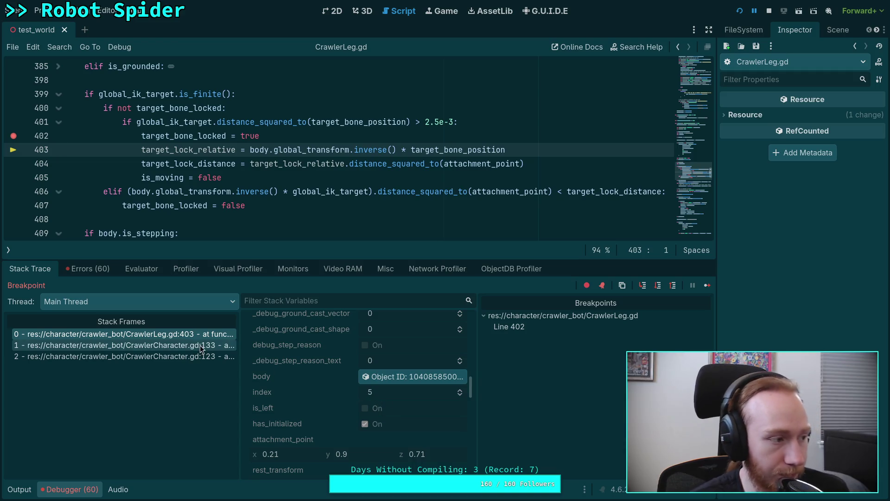
key("alt+Tab")
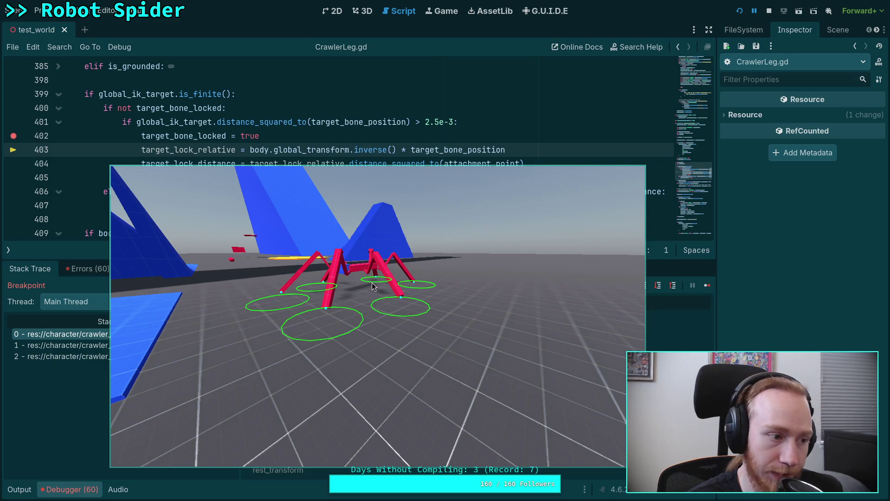
key("alt+Tab")
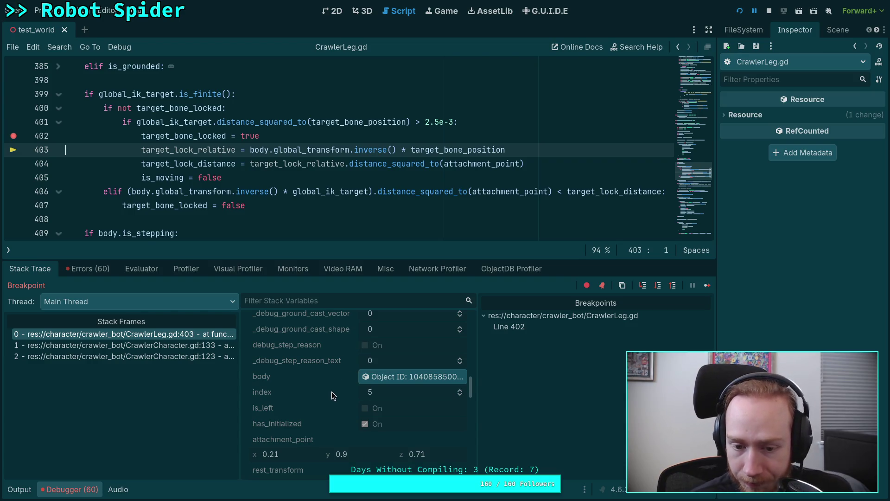
Step: Step over to line 404 and confirm target_lock_relative reads (0.978, 0.23, 2.287)
scroll(333, 389, "down", 4)
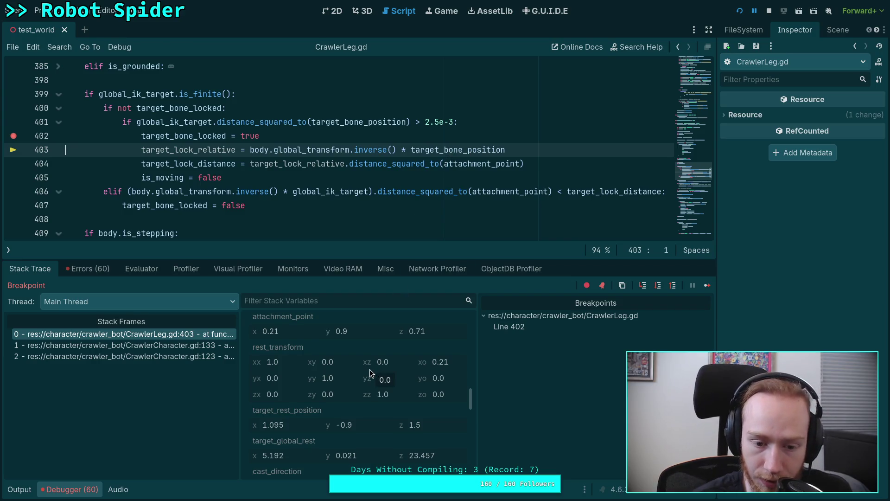
left_click(659, 285)
scroll(362, 377, "down", 5)
scroll(357, 379, "down", 10)
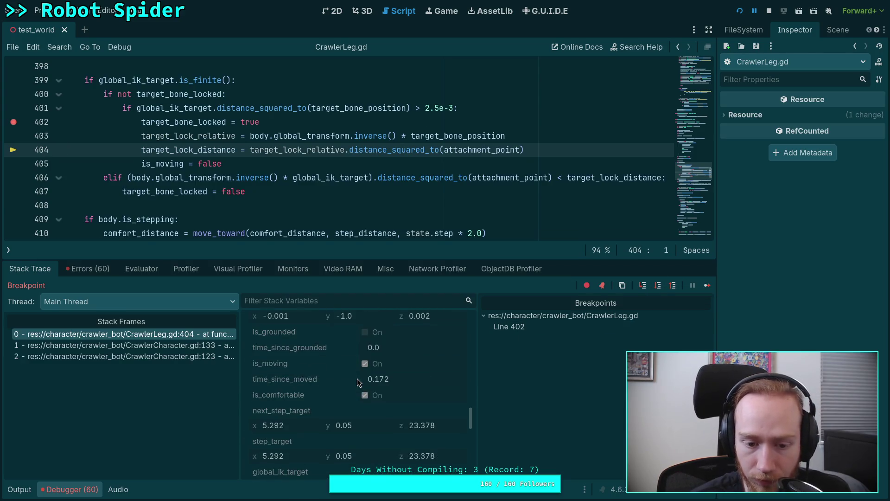
scroll(357, 378, "down", 5)
scroll(374, 391, "down", 10)
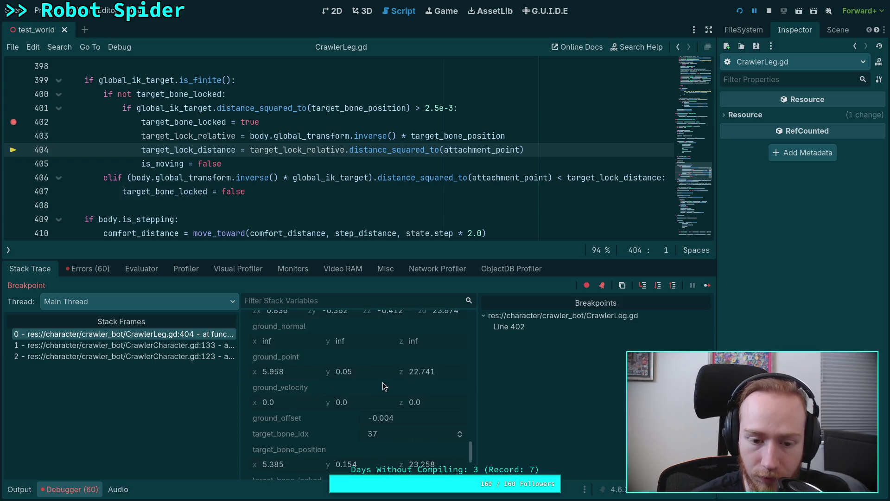
scroll(333, 422, "up", 2)
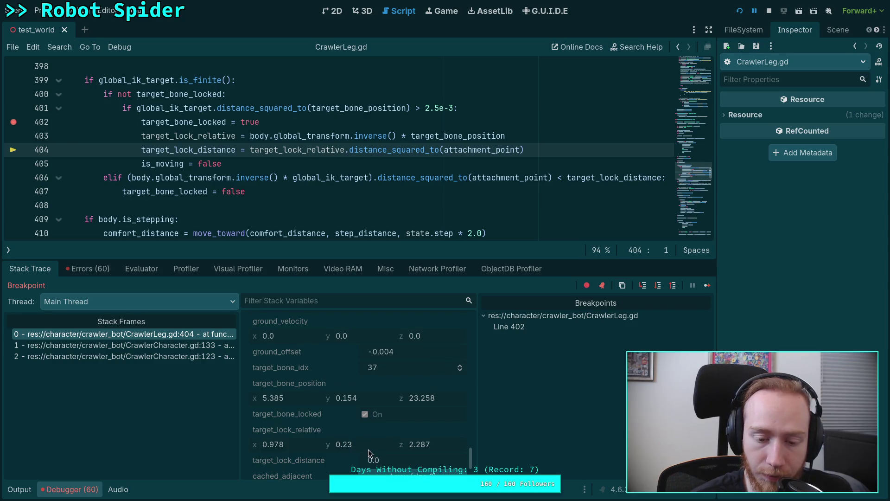
scroll(406, 460, "up", 1)
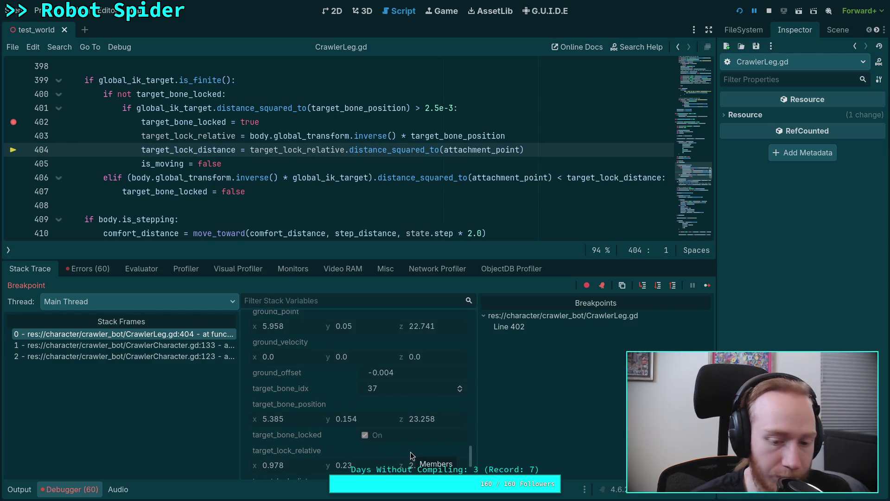
scroll(411, 455, "down", 1)
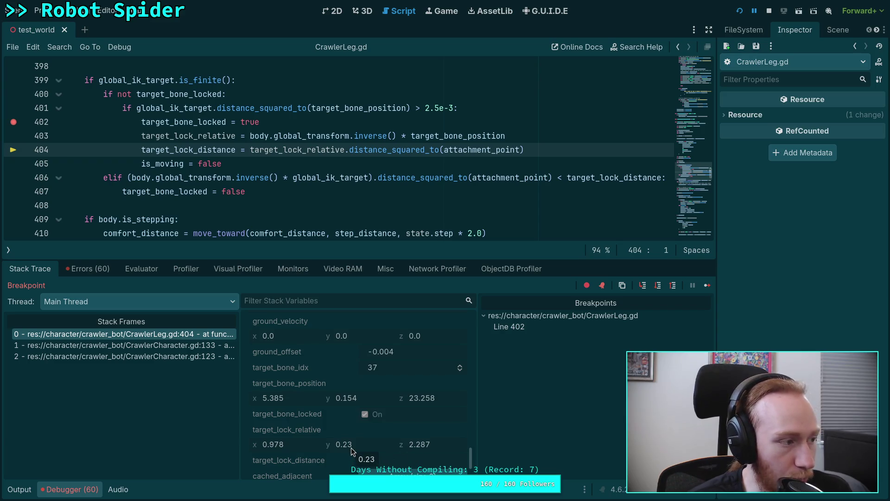
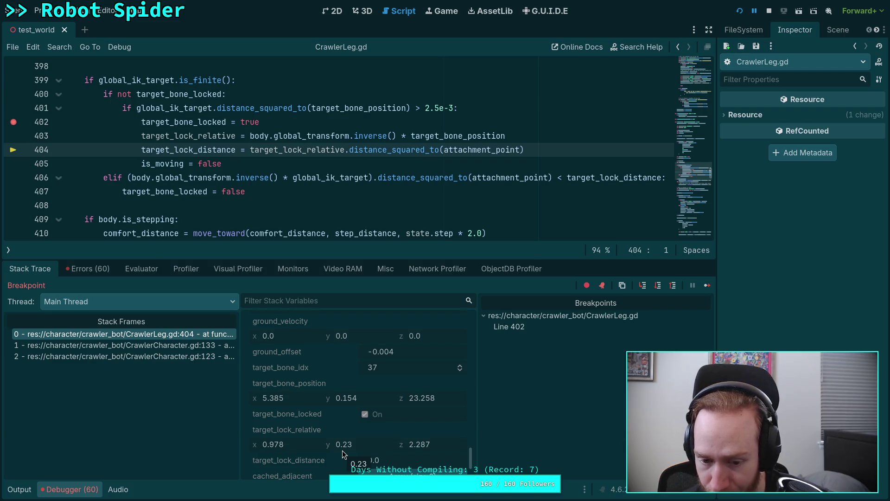
Step: In the 3D view, add a Marker3D child node under CrawlerBot
left_click(363, 14)
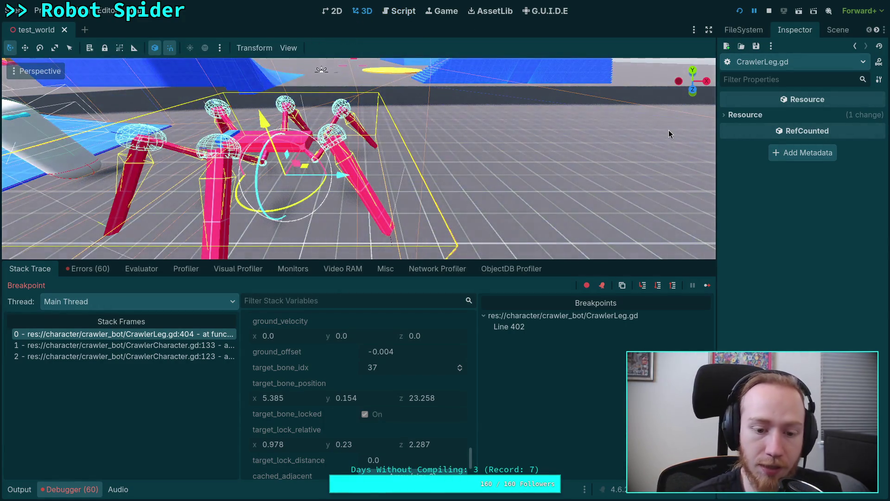
left_click(835, 30)
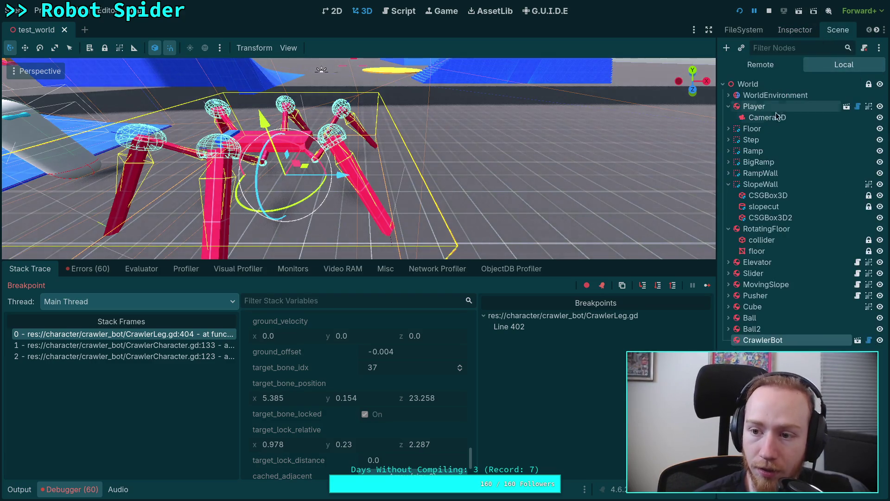
right_click(766, 345)
left_click(766, 186)
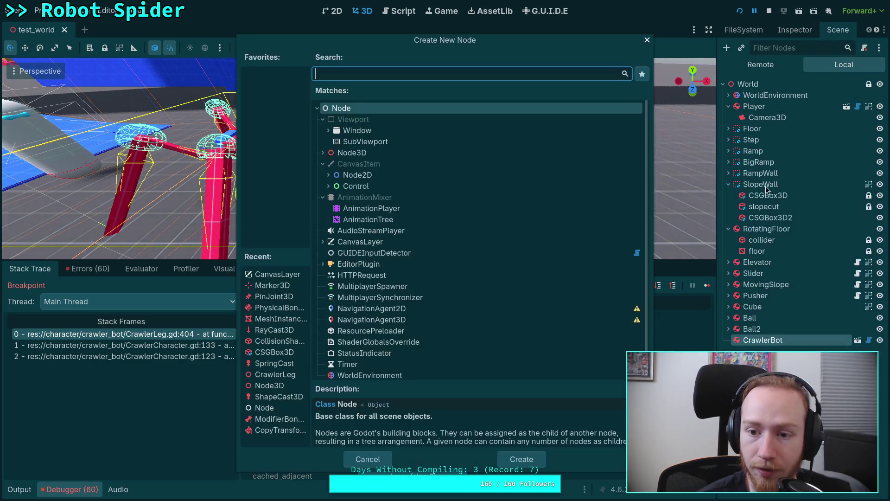
left_click(272, 285)
key("Return")
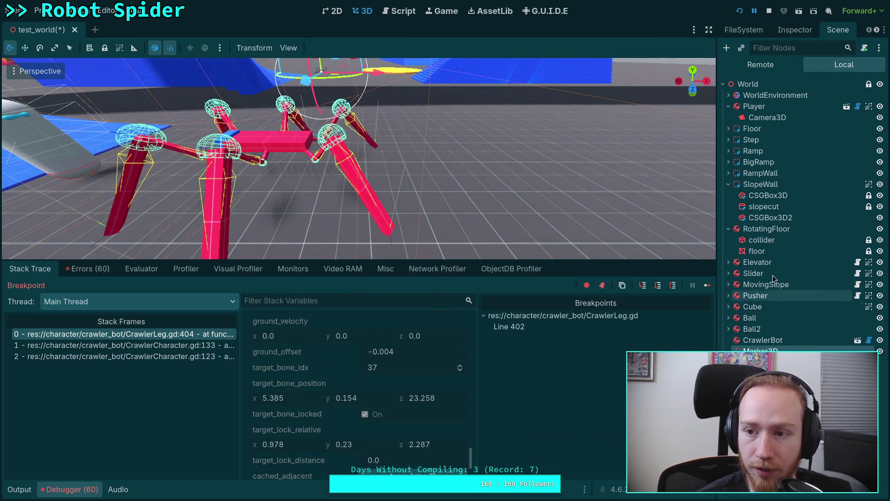
Step: Reset the new Marker3D's position and rotation to zero in the Inspector
left_click(795, 30)
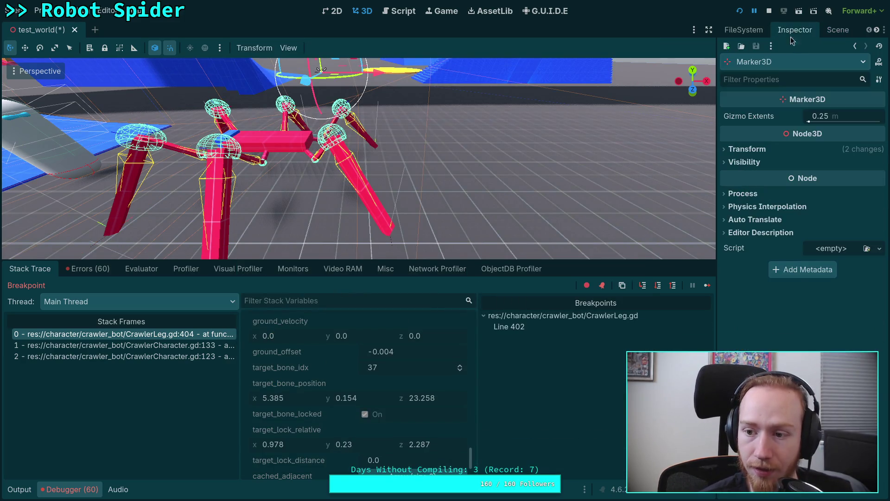
left_click(761, 152)
left_click(880, 162)
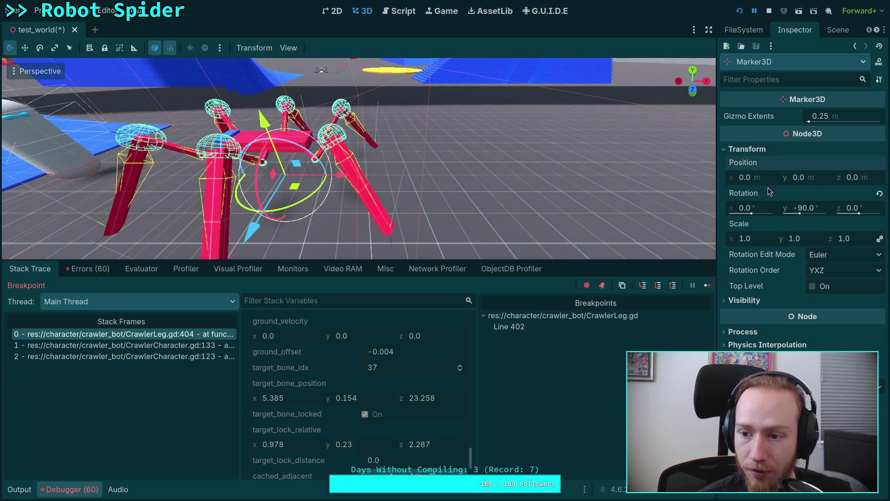
left_click(881, 194)
left_click(750, 180)
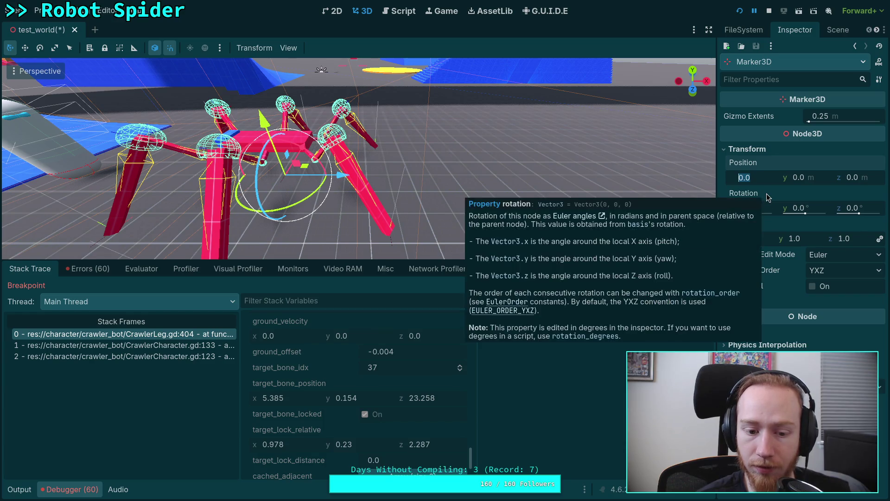
Step: Paste the target_lock_relative value (0.978, 0.23, 2.287) into the marker's Position
right_click(330, 430)
left_click(339, 436)
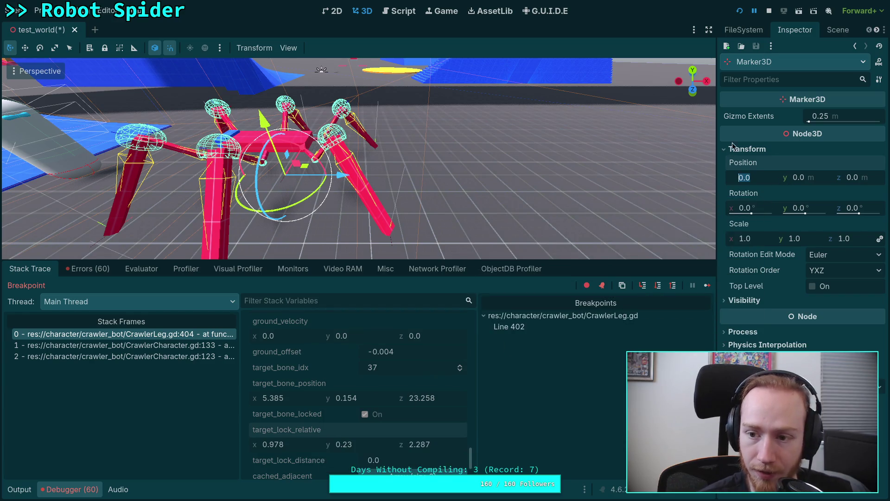
right_click(750, 164)
left_click(771, 183)
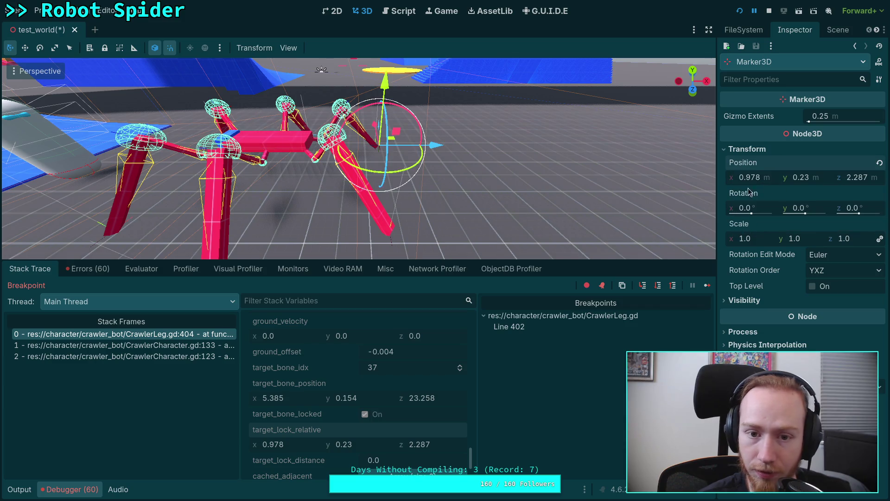
left_click_drag(464, 202, 107, 205)
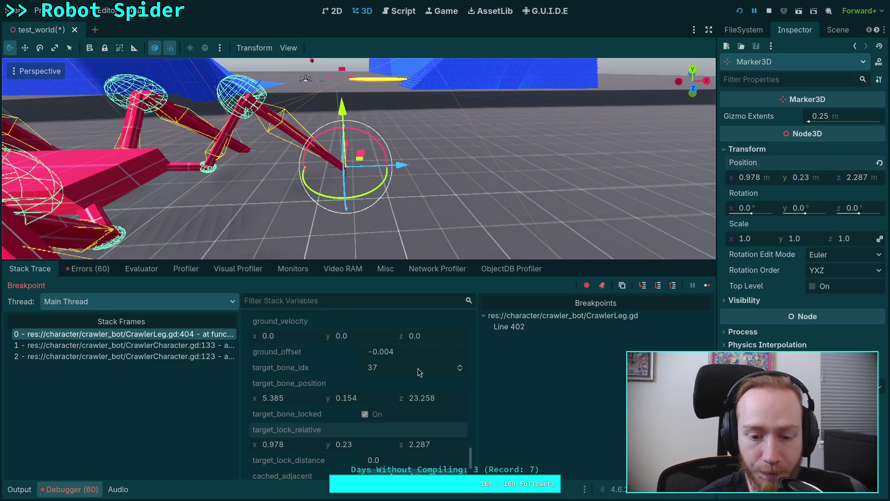
Step: Return to CrawlerLeg.gd at paused line 404 and scroll through the Stack Variables
scroll(418, 372, "down", 3)
scroll(397, 374, "down", 1)
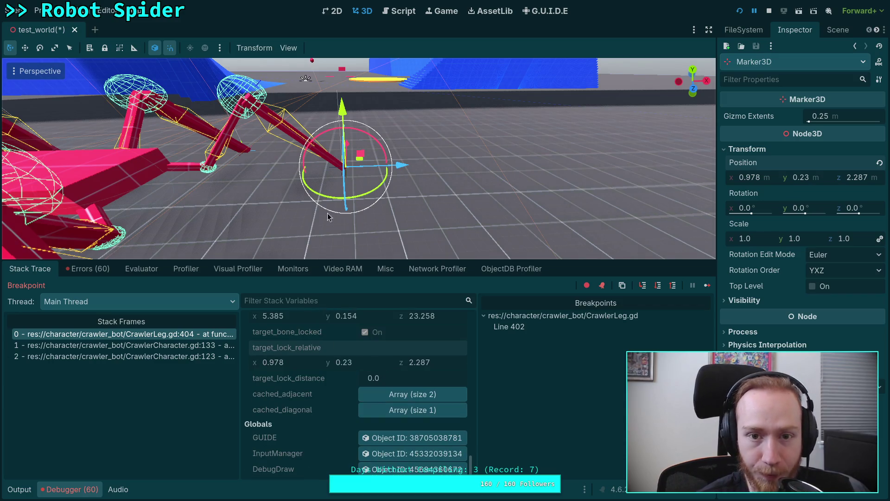
left_click(402, 14)
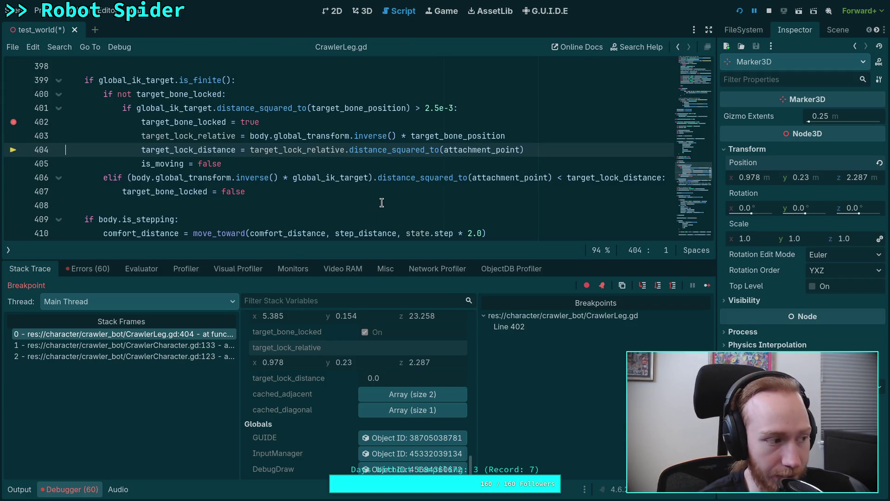
scroll(402, 390, "up", 2)
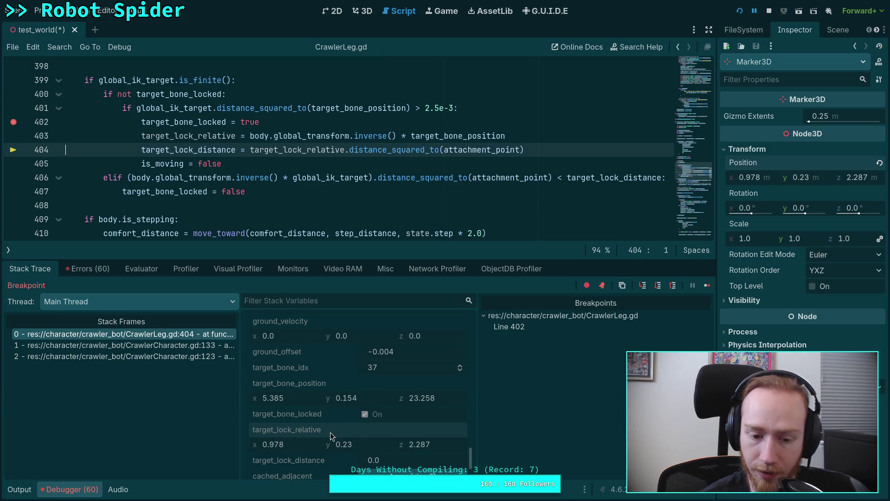
scroll(330, 434, "up", 2)
scroll(330, 434, "down", 2)
scroll(330, 434, "up", 8)
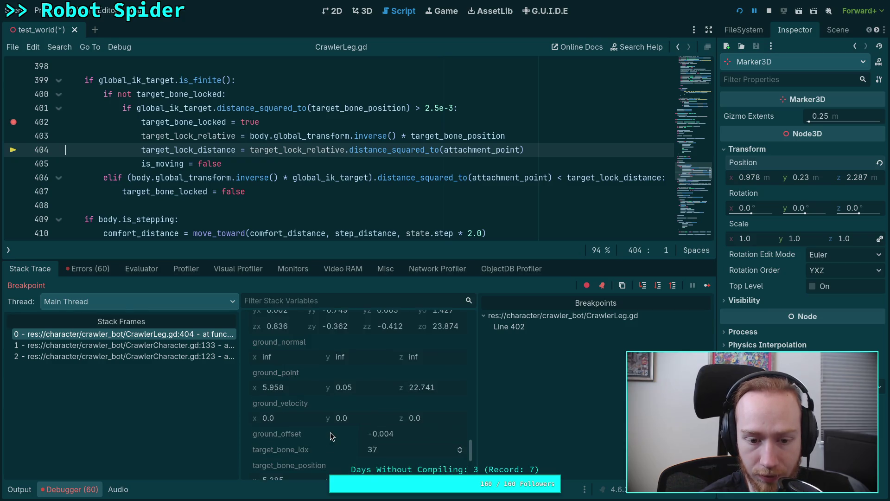
scroll(335, 423, "down", 9)
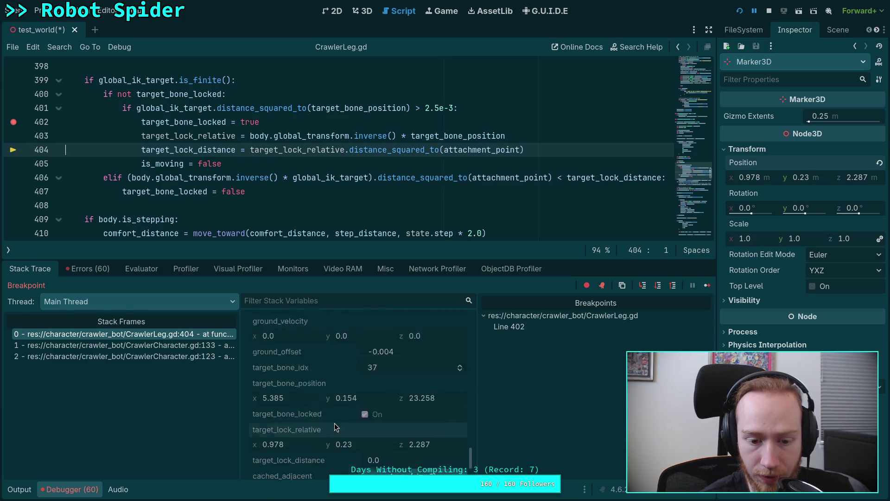
scroll(341, 416, "up", 5)
scroll(341, 416, "up", 10)
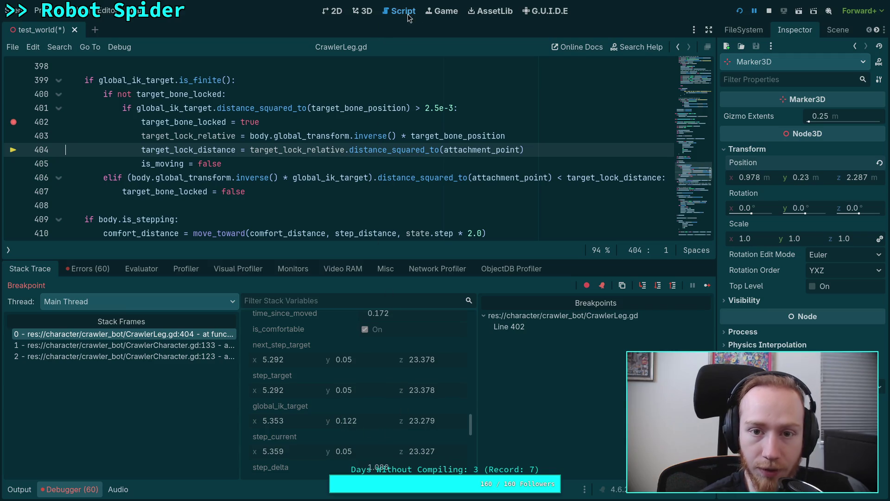
Step: In the 3D view, add a new Marker3D child node under World
left_click(363, 12)
left_click(827, 30)
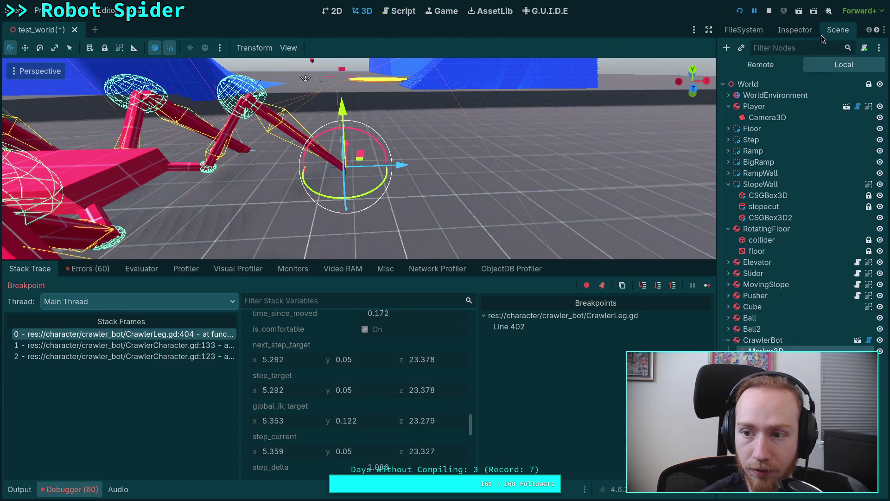
right_click(773, 85)
left_click(771, 94)
key("Return")
right_click(765, 351)
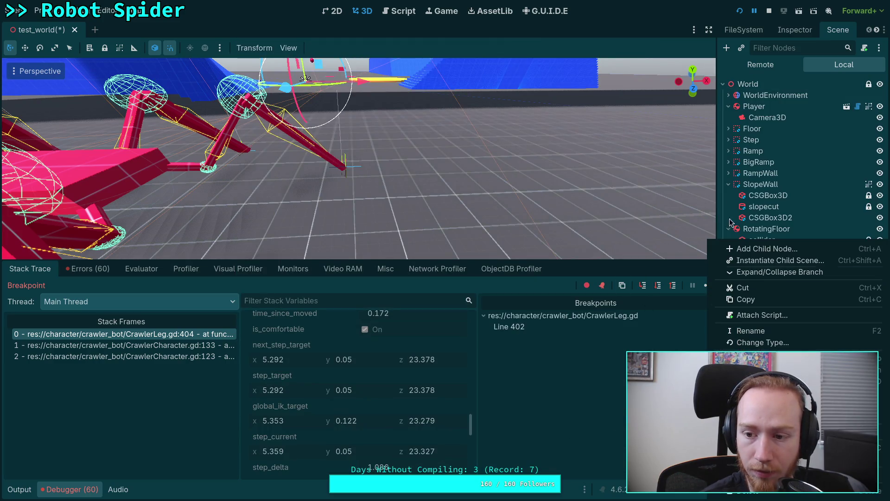
Step: Paste the global_ik_target value (5.353, 0.122, 23.279) into the new marker's Position
left_click(791, 31)
left_click(747, 149)
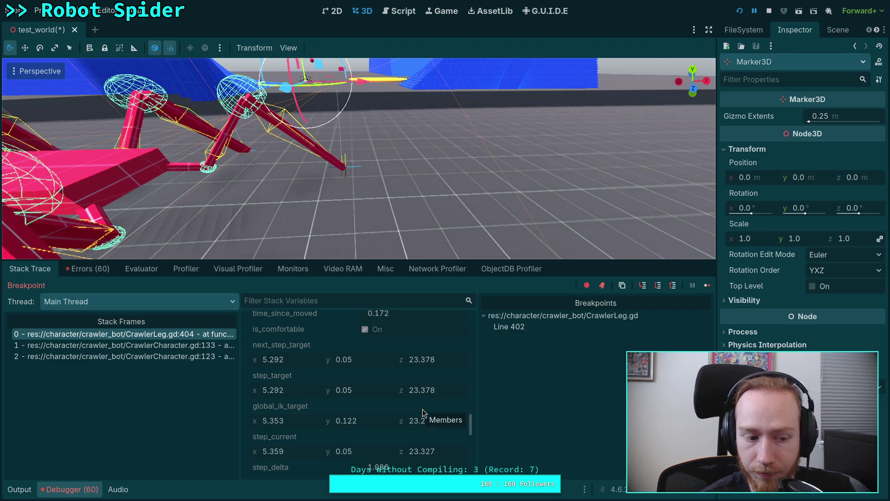
right_click(293, 405)
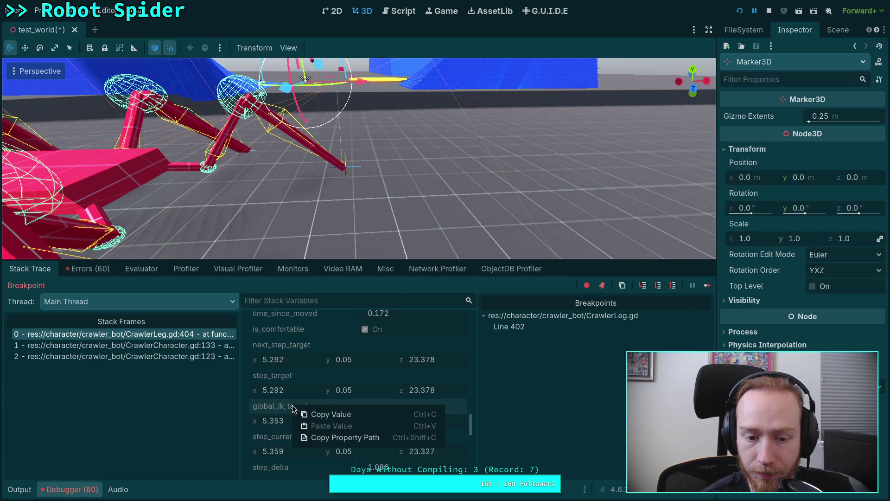
left_click(332, 418)
right_click(751, 167)
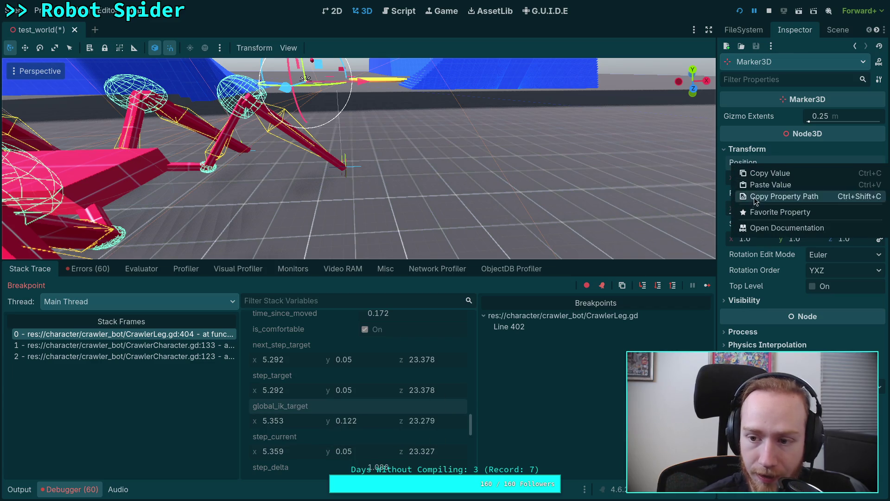
left_click(771, 185)
Step: Fly the viewport around to see the new marker beside the spider
mouse_move(480, 219)
left_mouse_down()
mouse_move(398, 224)
mouse_move(246, 193)
left_mouse_up()
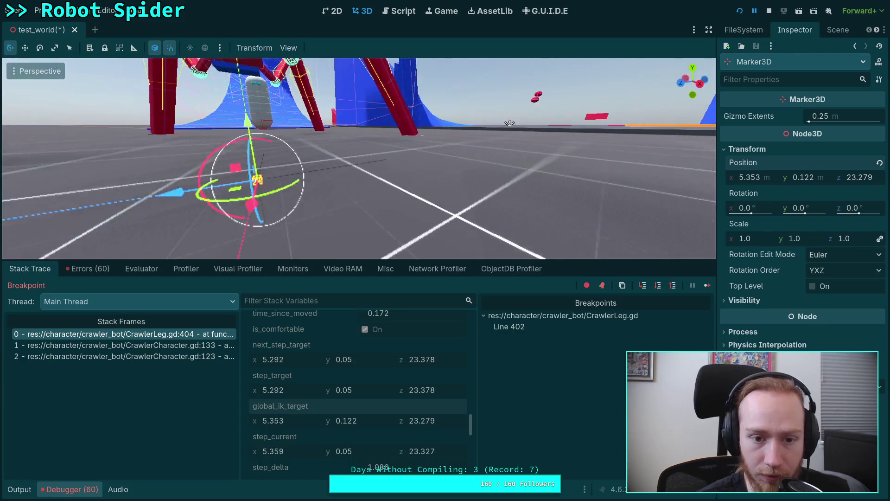
scroll(359, 158, "up", 2)
key("s")
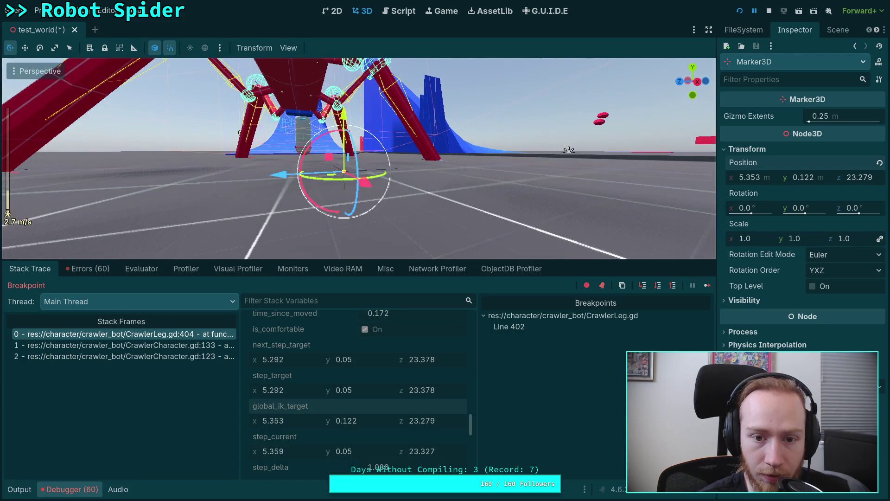
key("w")
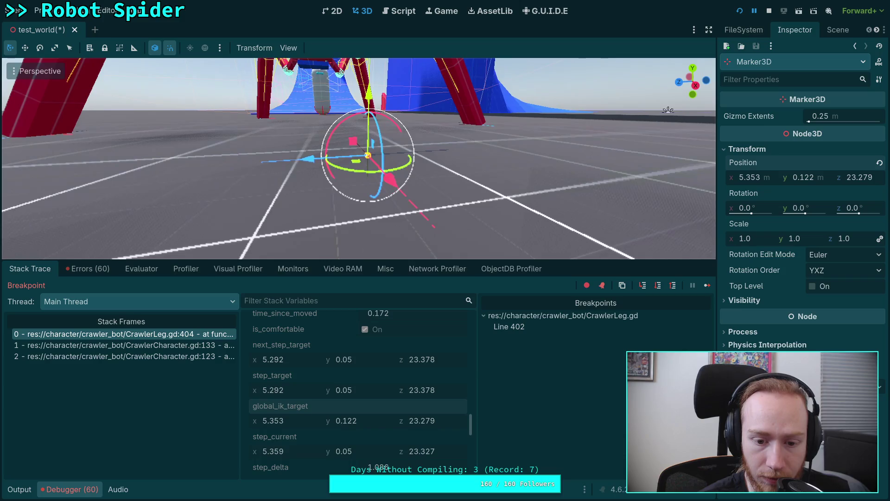
key("w")
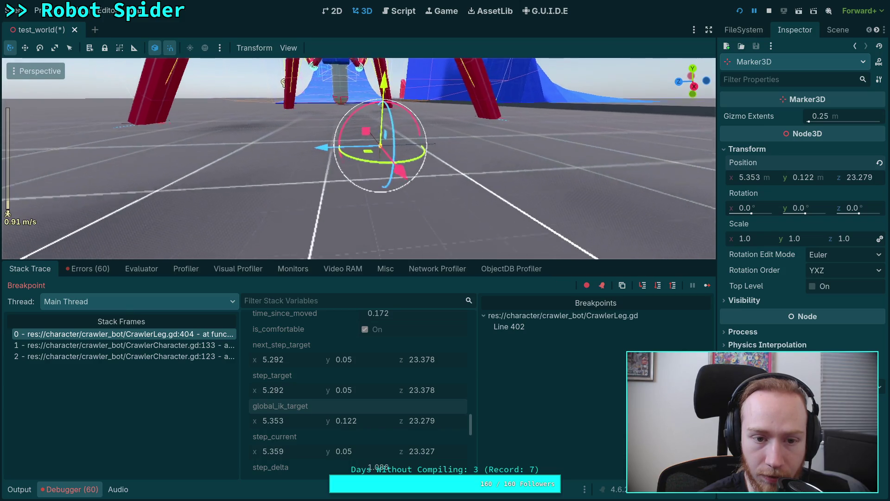
key("w")
key("s")
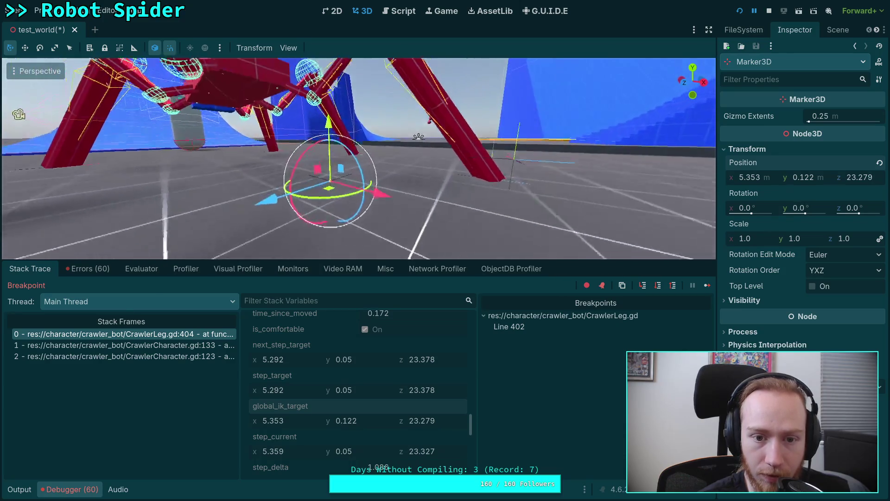